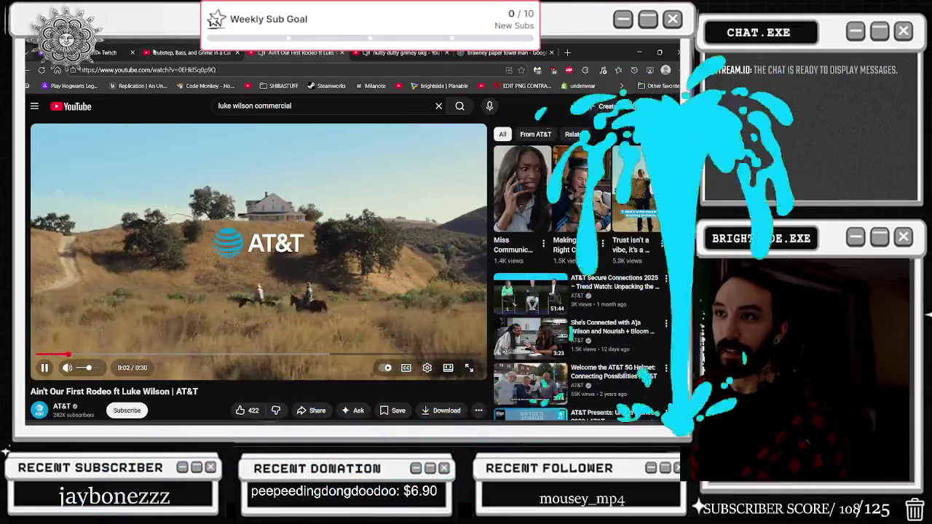
Watch the AT&T ad in full screen, pausing it at 0:18 and resuming playback.
left_click(469, 372)
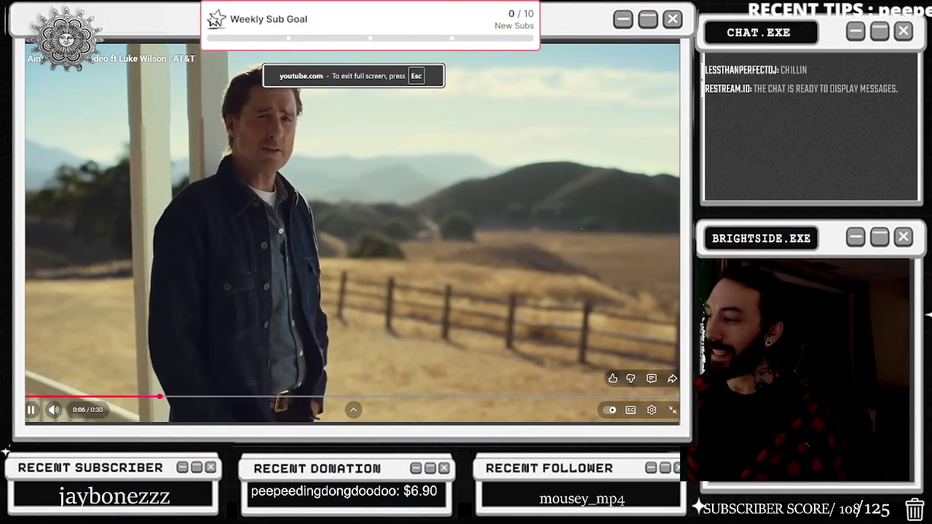
key("Escape")
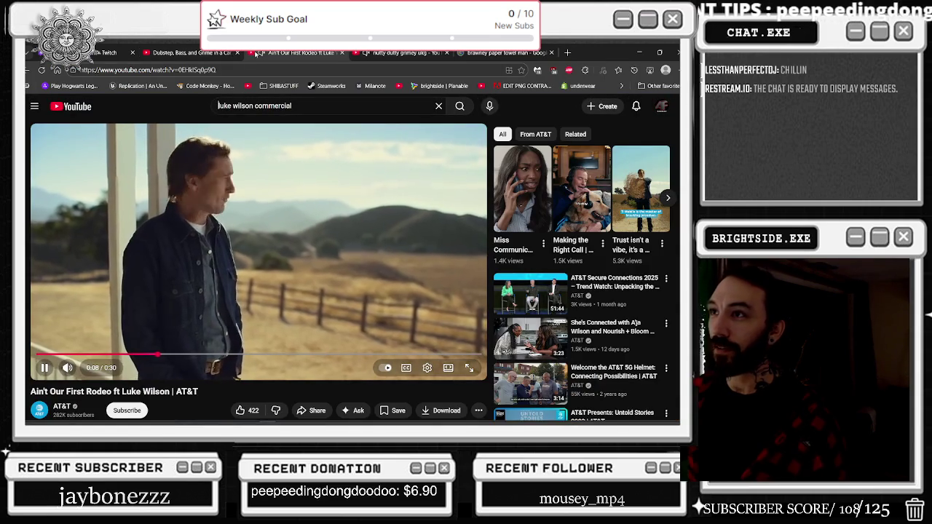
left_click(166, 135)
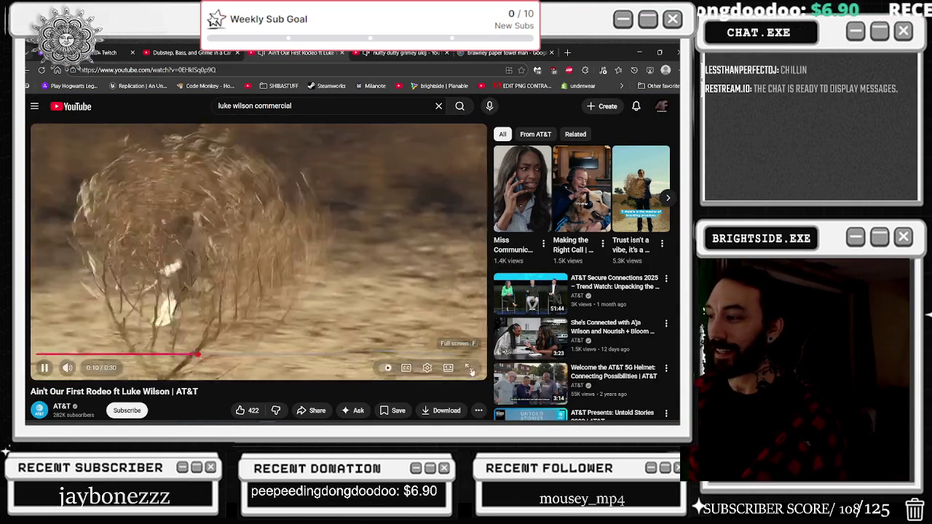
double_click(93, 127)
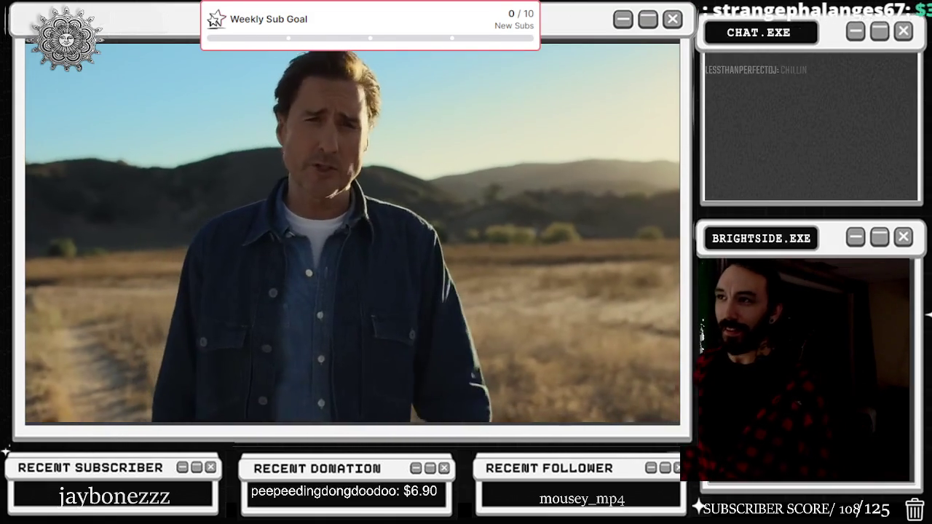
left_click(92, 126)
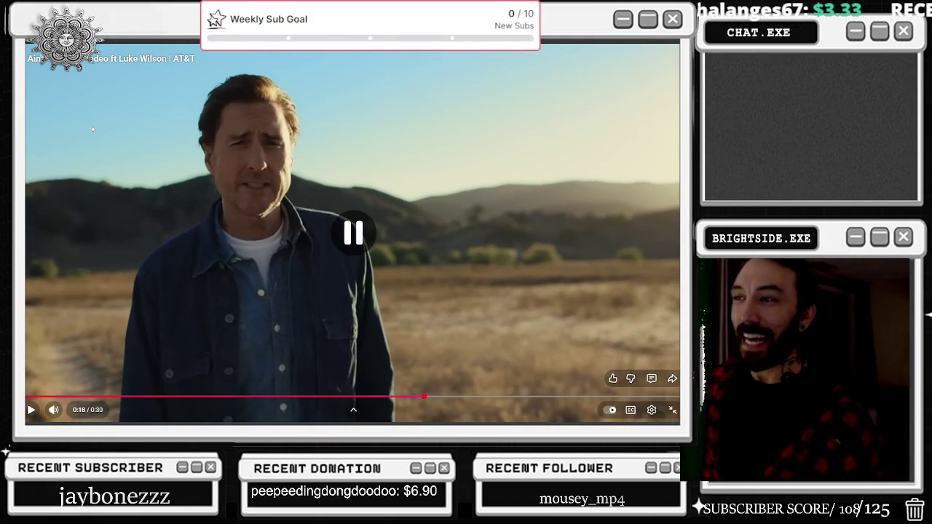
left_click(91, 129)
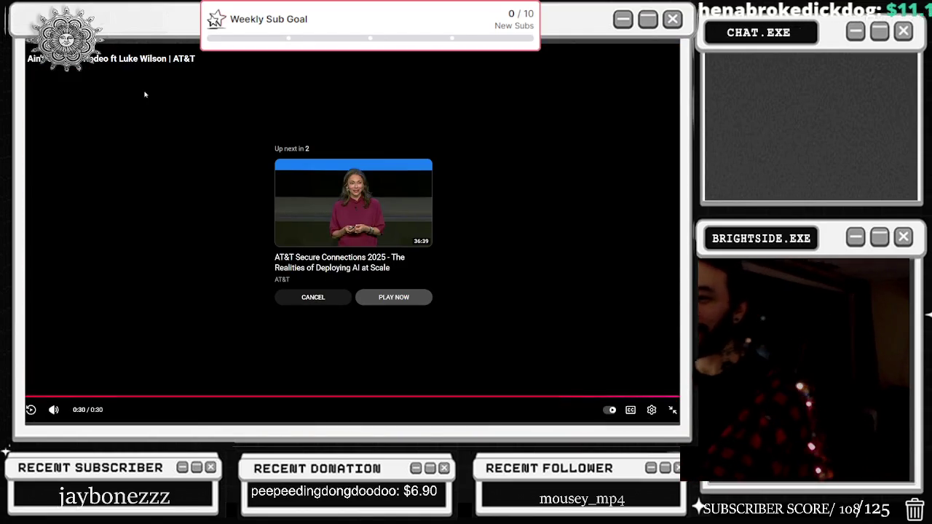
Once the ad ends, exit full screen, cancel autoplay to replay it, and open a new tab.
key("Escape")
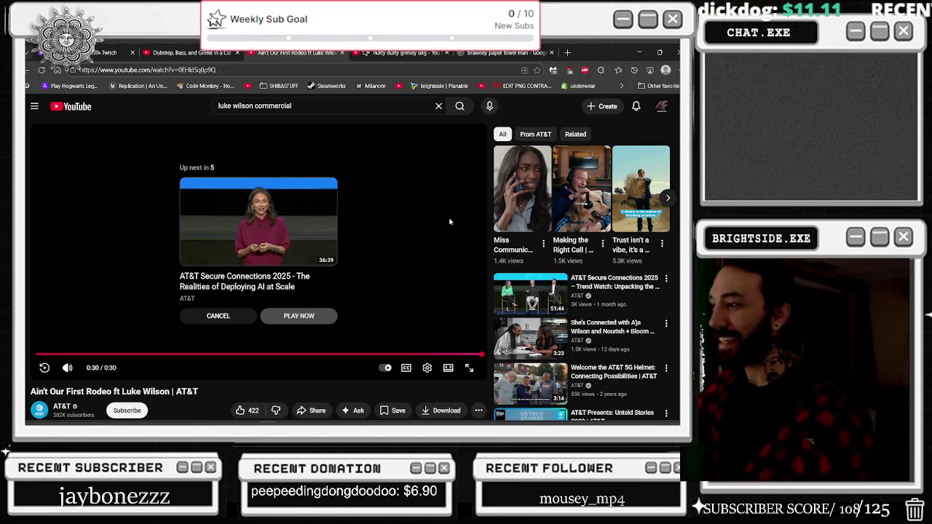
left_click(202, 354)
left_click(209, 198)
key("ctrl+t")
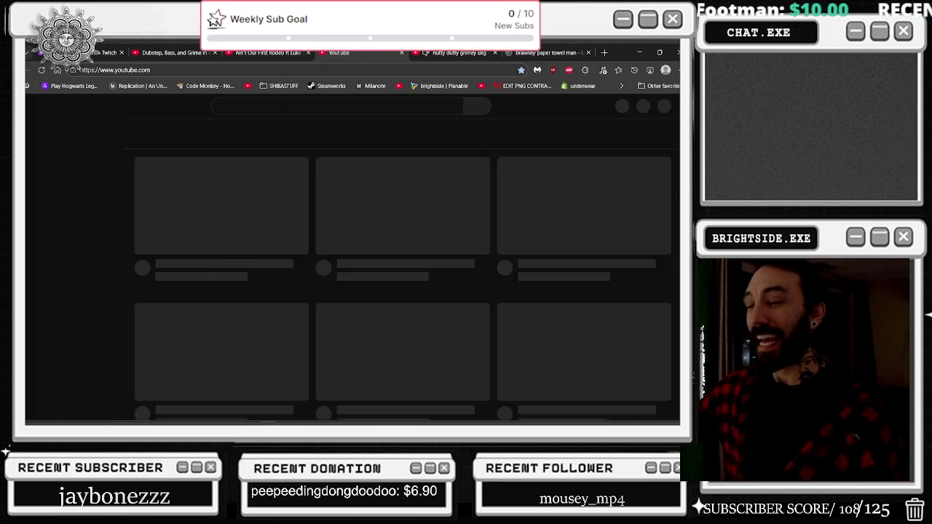
Search 'idiocracy' and open the Idiocracy (2006) trailer, skipping ahead to 0:34.
left_click(283, 107)
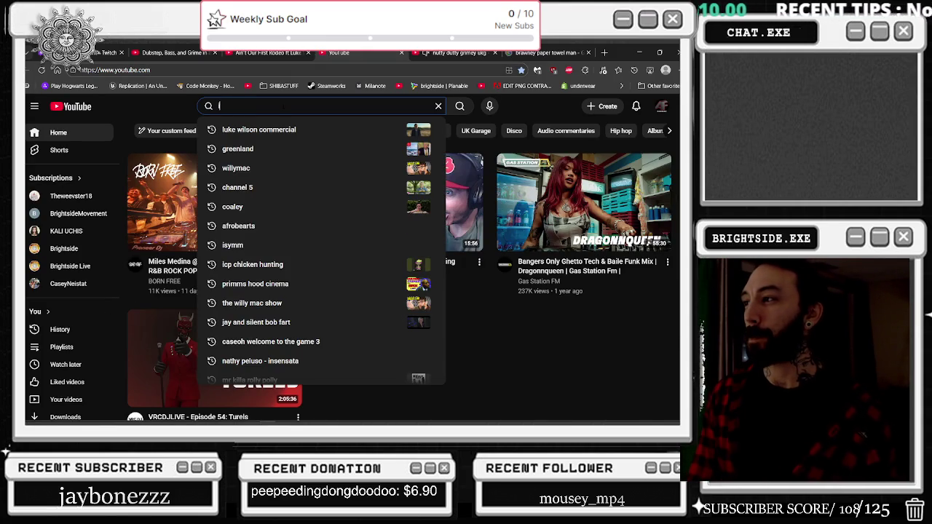
type("idocracy")
key("Down")
key("Return")
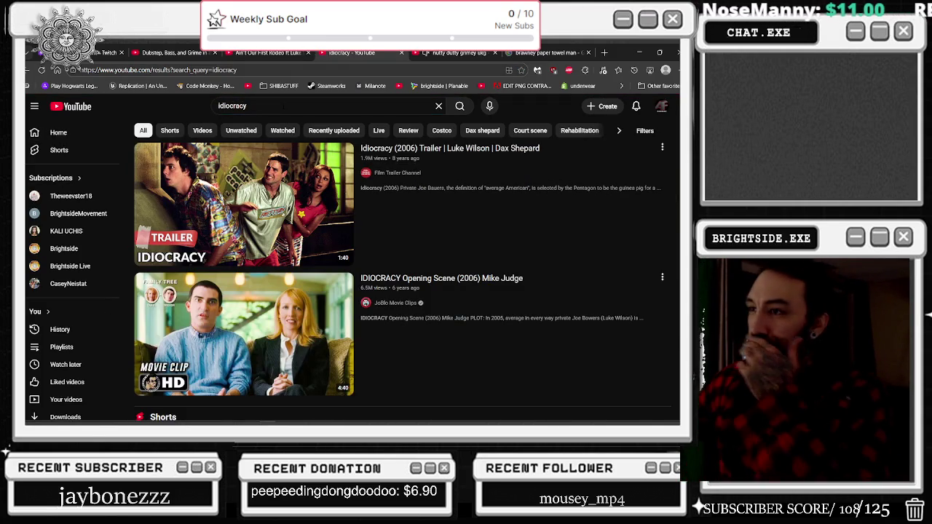
left_click(254, 210)
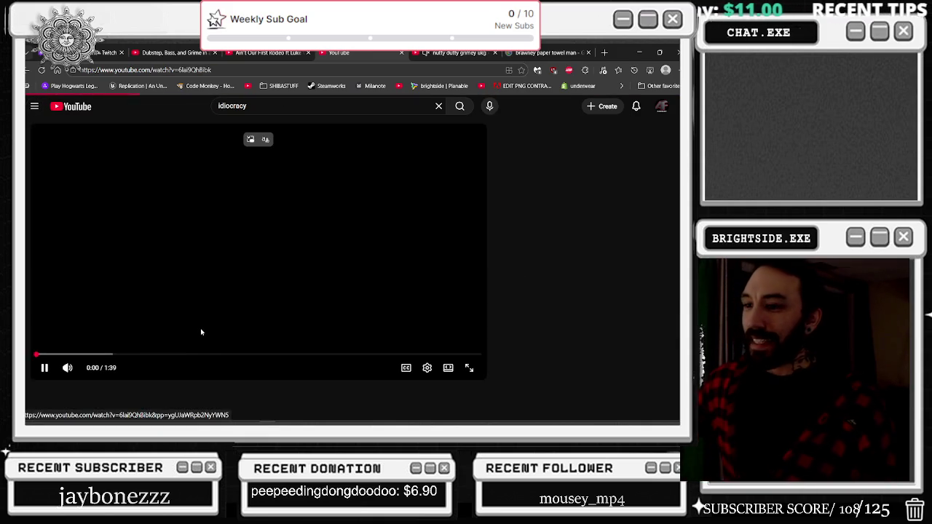
left_click_drag(124, 355, 296, 356)
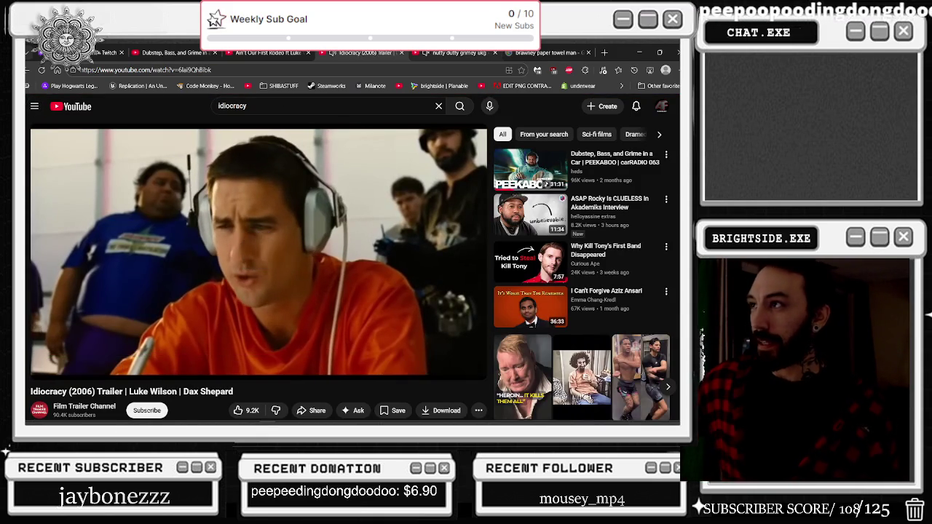
Switch back and forth between the trailer and AT&T ad tabs, ending on the AT&T ad.
left_click(457, 52)
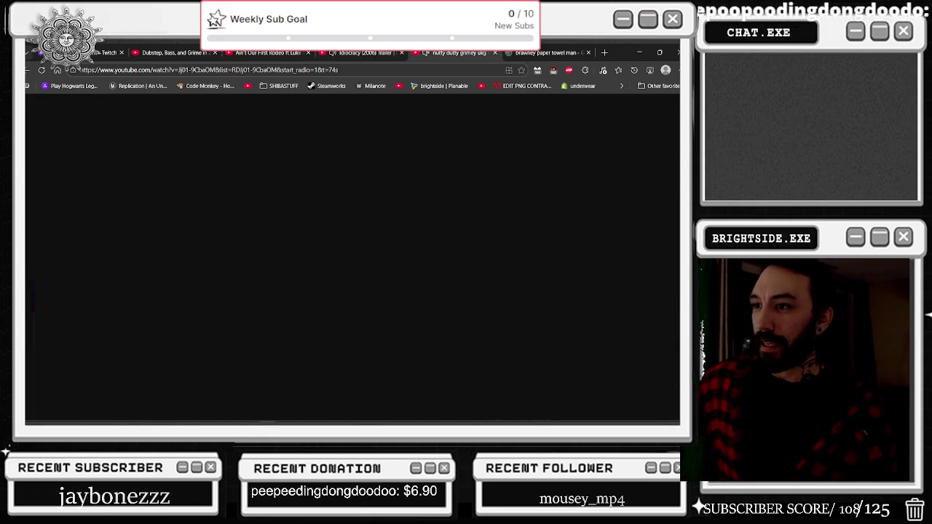
key("ctrl+shift+Tab")
key("ctrl+shift+Tab")
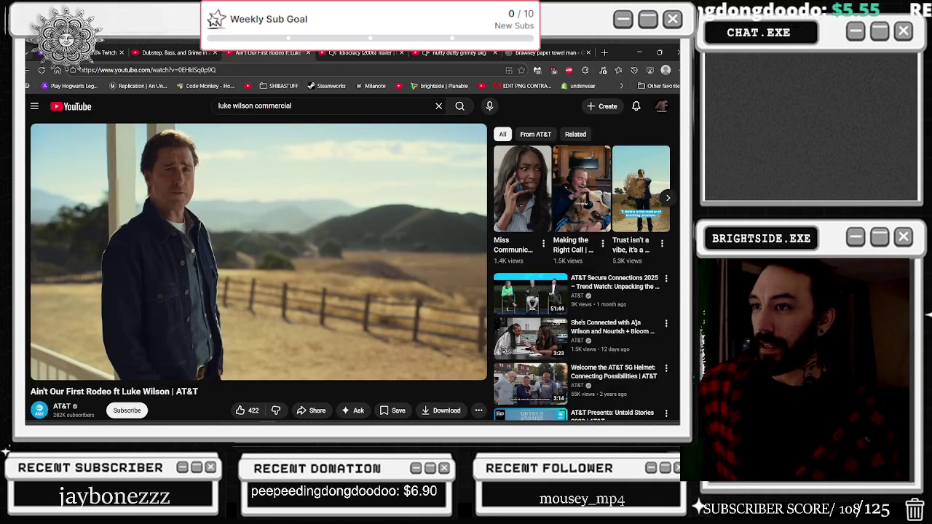
key("ctrl+Tab")
key("ctrl+shift+Tab")
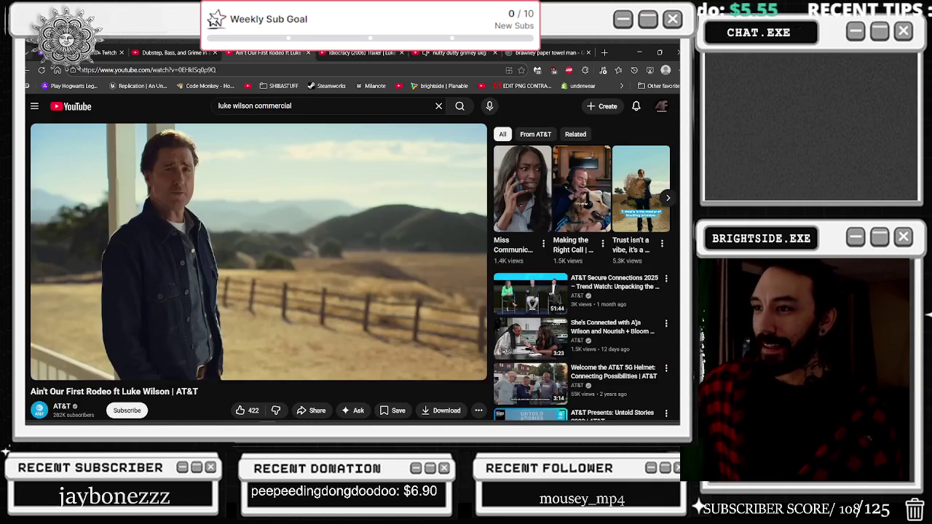
key("ctrl+Tab")
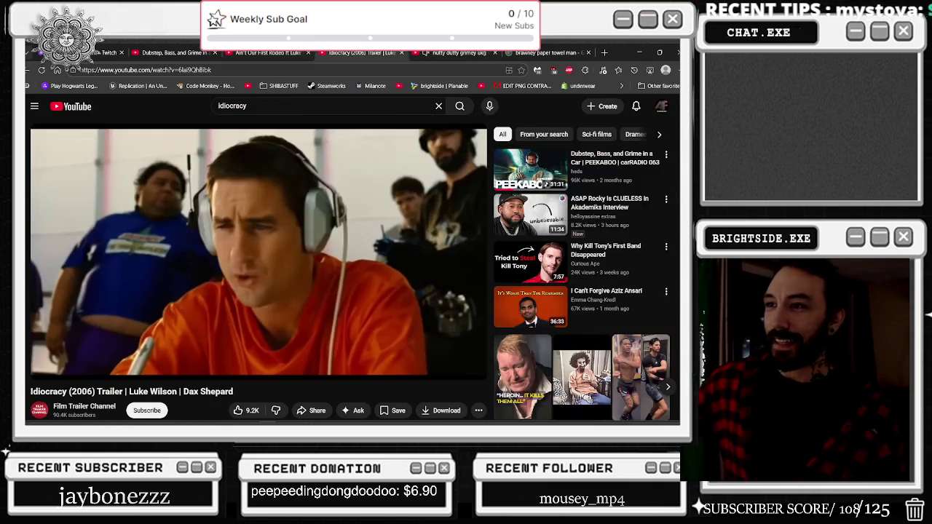
key("ctrl+shift+Tab")
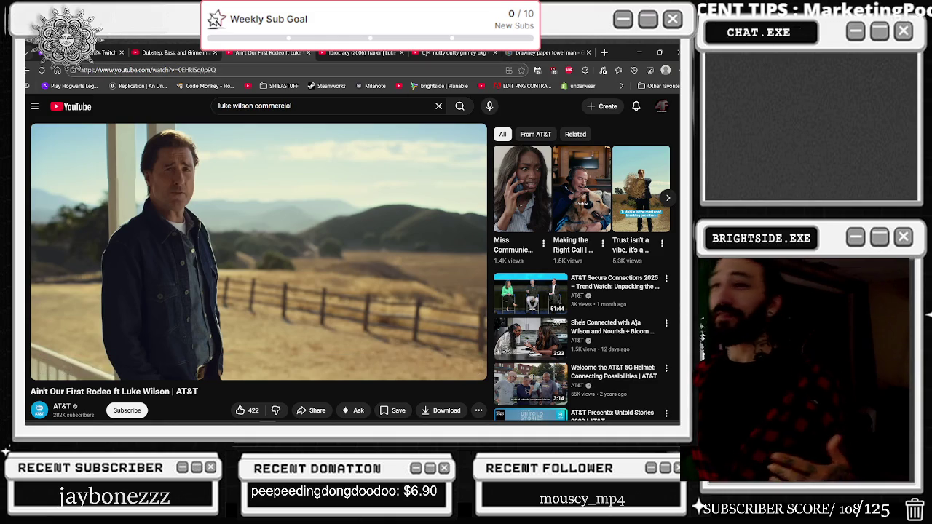
Glance at the Idiocracy tab, then briefly play the AT&T ad and pause it at 0:07.
left_click(361, 53)
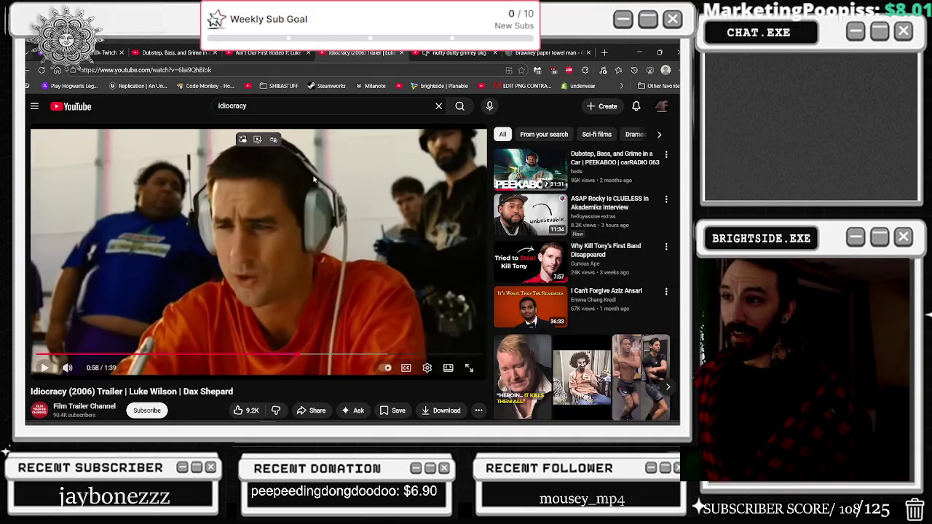
left_click(263, 52)
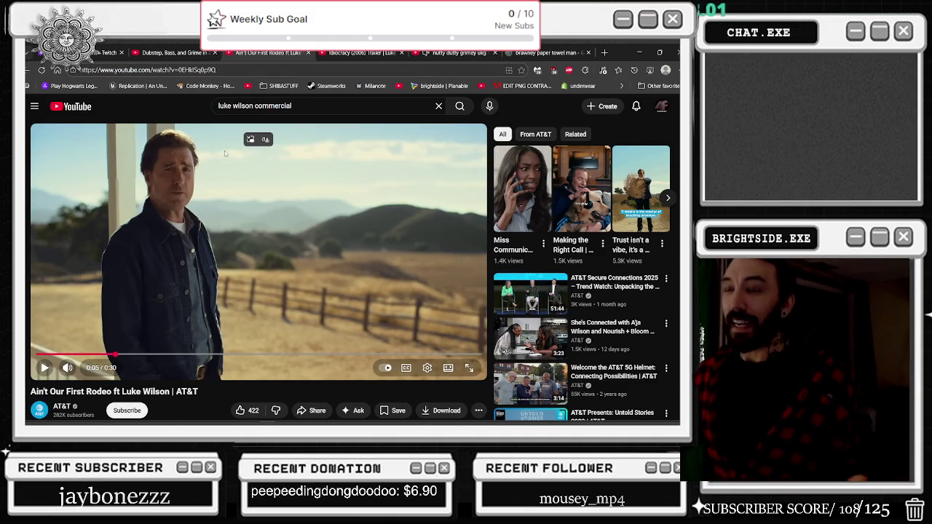
left_click(306, 225)
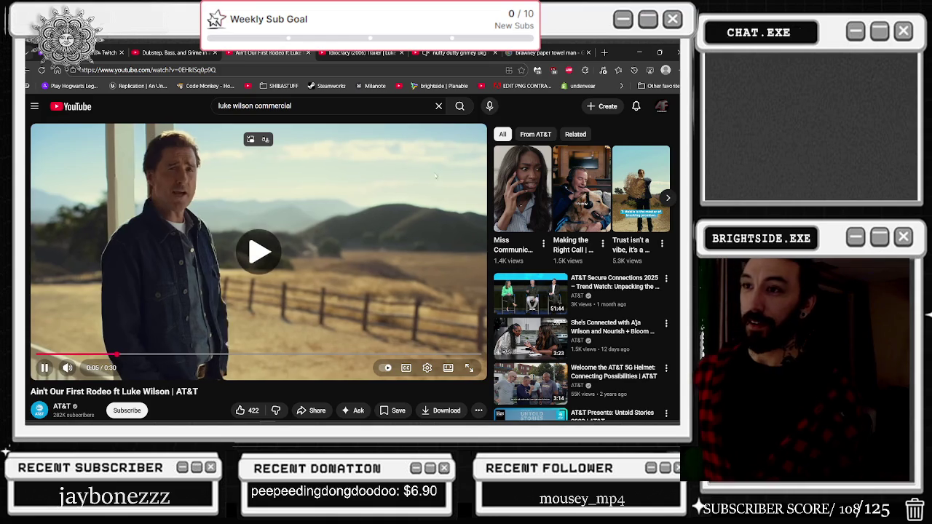
left_click(177, 226)
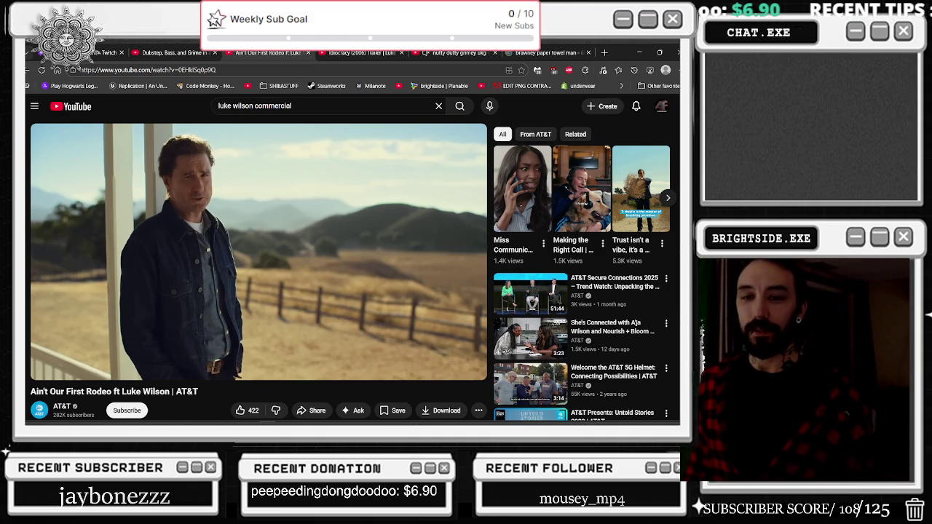
Close the AT&T ad tab and the Idiocracy trailer tab.
scroll(350, 269, "down", 5)
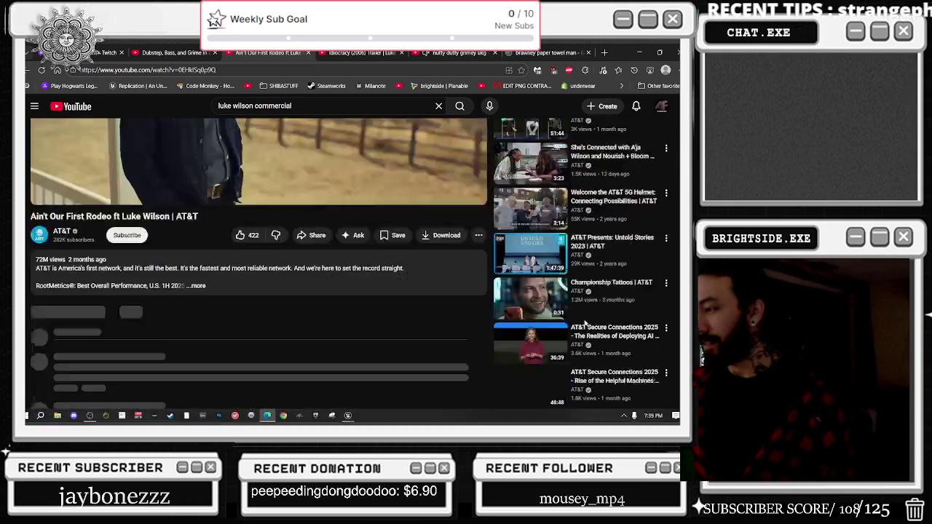
scroll(350, 269, "up", 5)
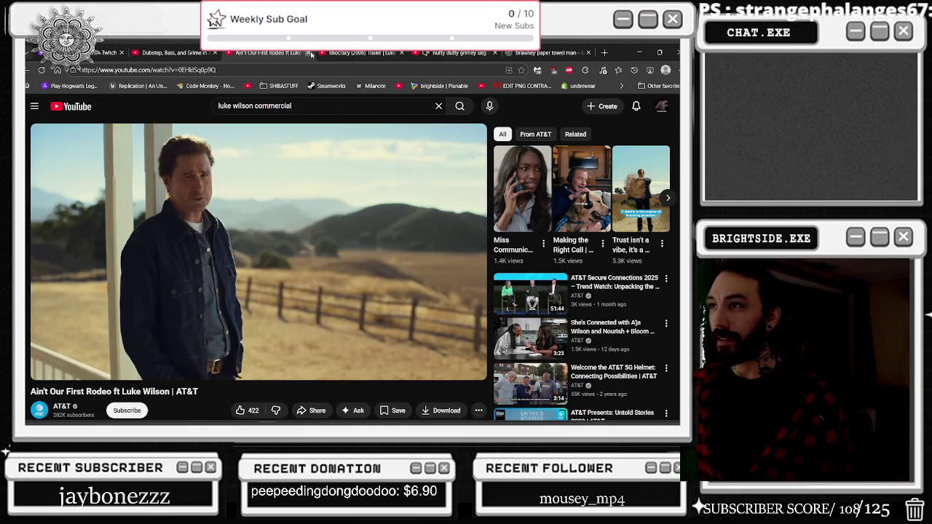
left_click(308, 52)
left_click(308, 52)
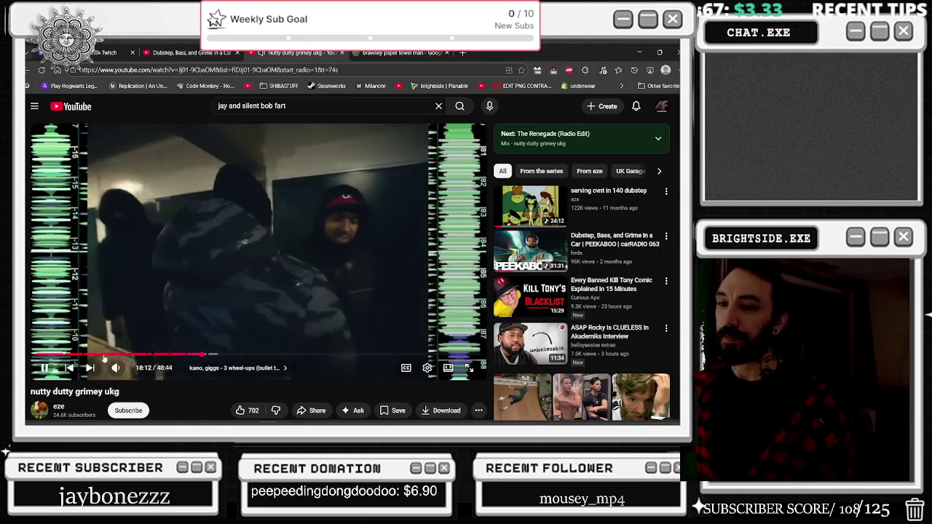
Switch to the Google results tab for 'brawney paper towel man'.
mouse_move(128, 371)
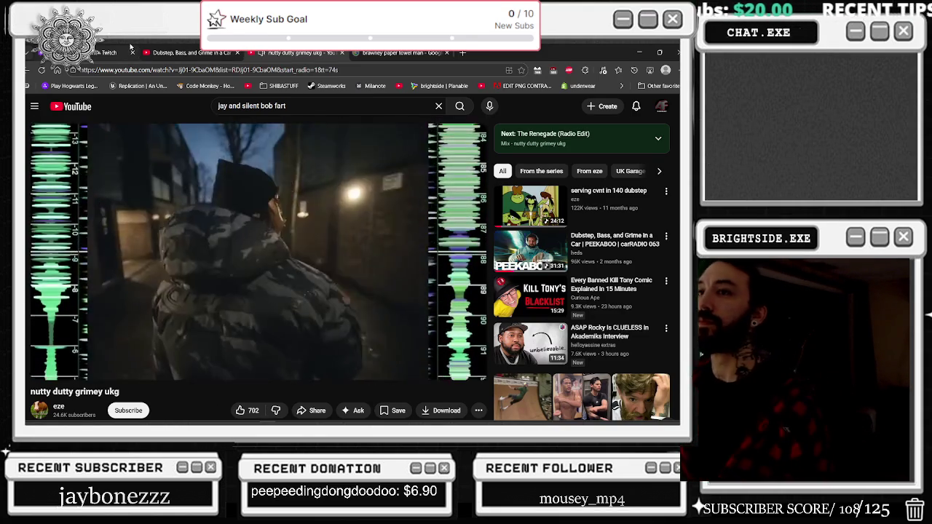
left_click(405, 54)
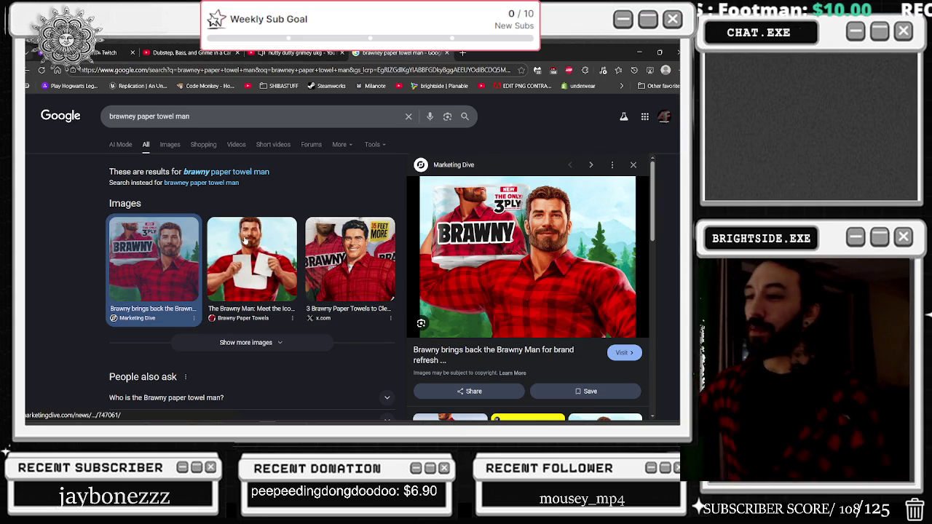
Preview the second Brawny Man image, then close the 'brawney paper towel man' Google tab.
left_click(252, 262)
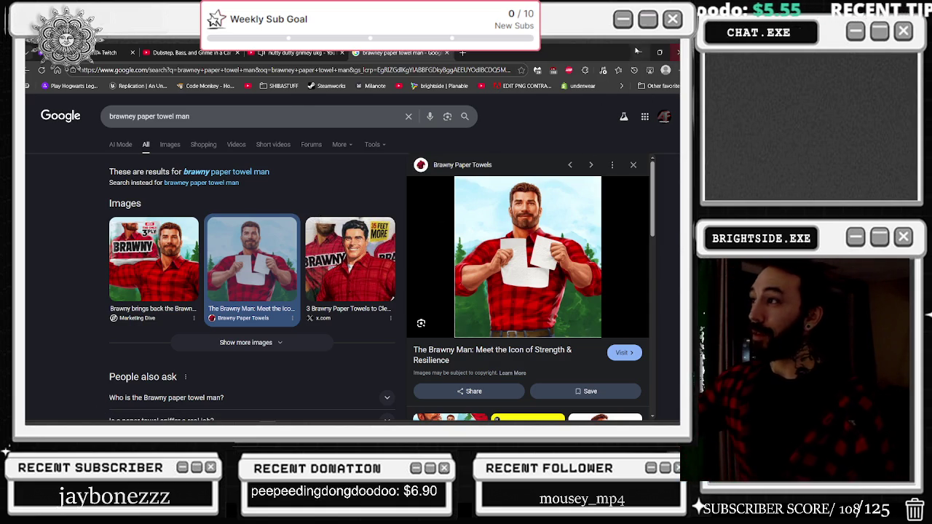
key("alt+Tab")
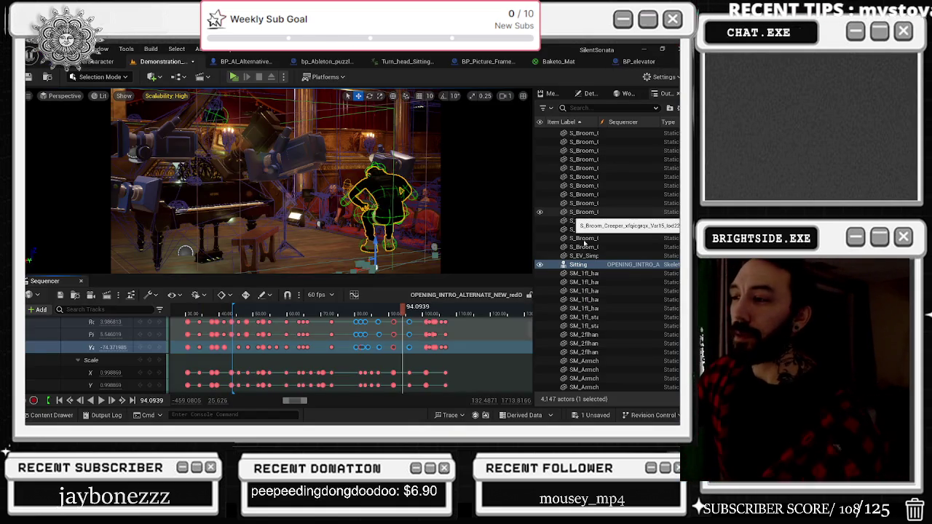
key("alt+Tab")
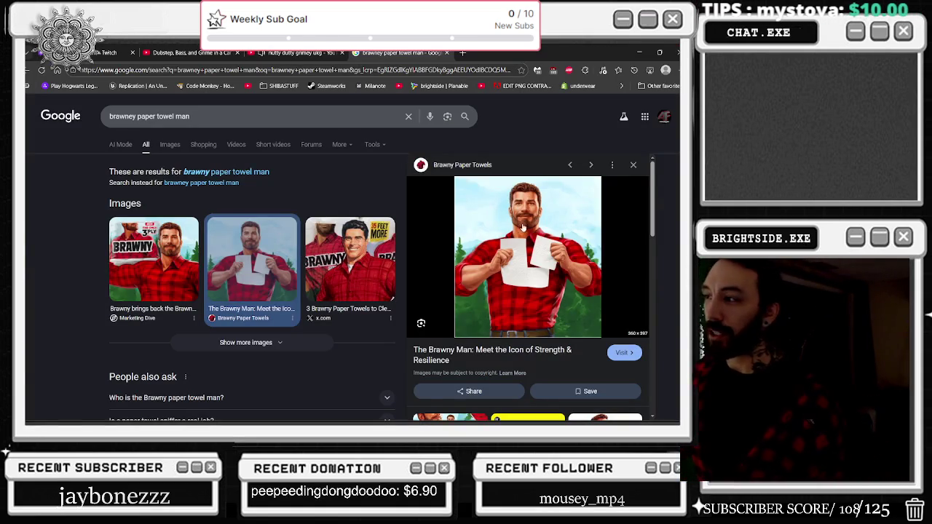
left_click(446, 52)
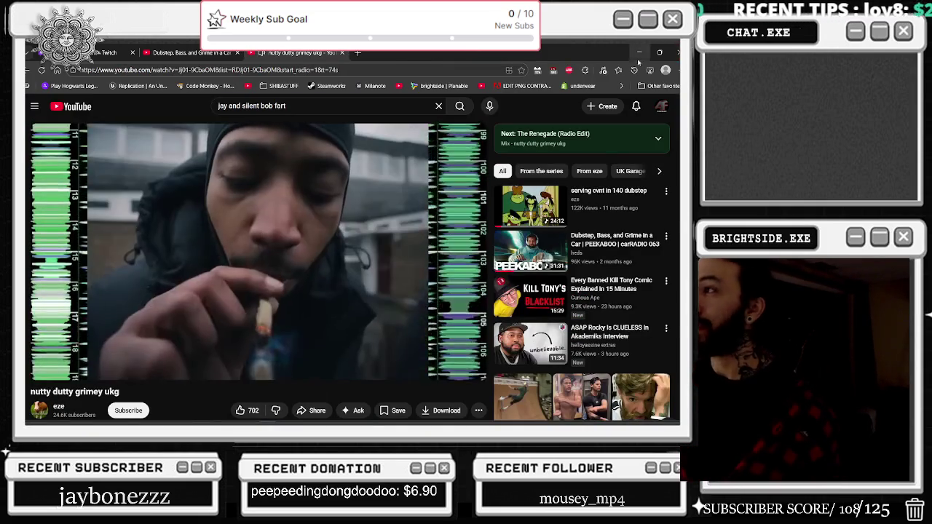
Minimize the browser to bring the Unreal Engine editor back into view.
left_click(639, 53)
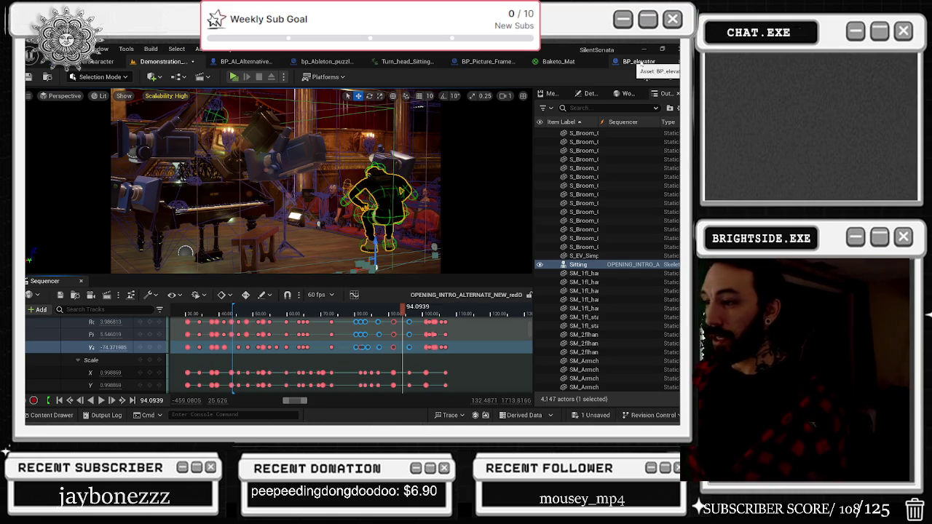
Move the Sequencer playhead to about 71, then back near 66 to replay the elevator shot.
left_click(324, 308)
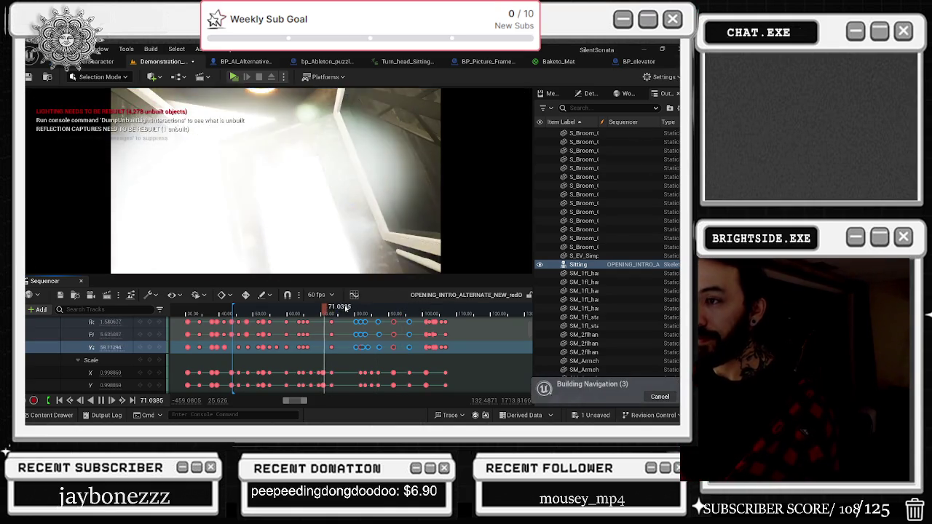
scroll(404, 332, "up", 4)
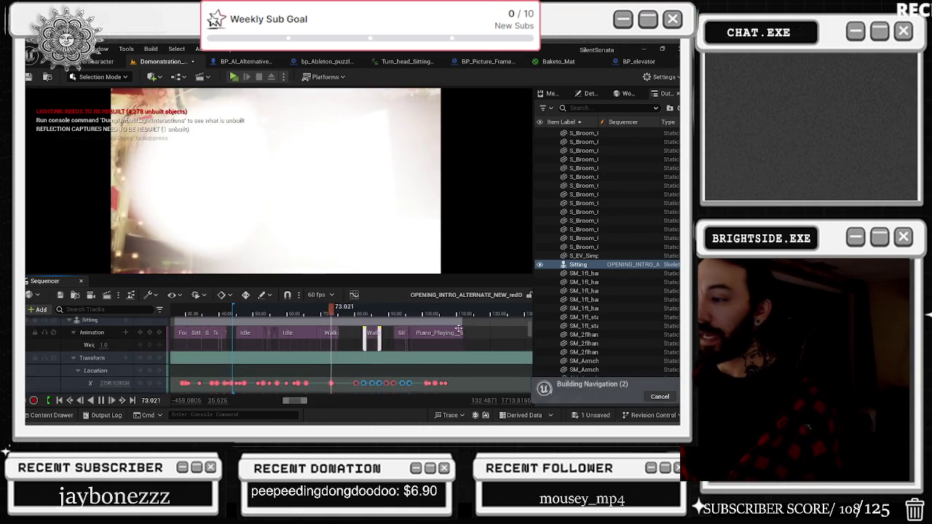
scroll(437, 335, "up", 3)
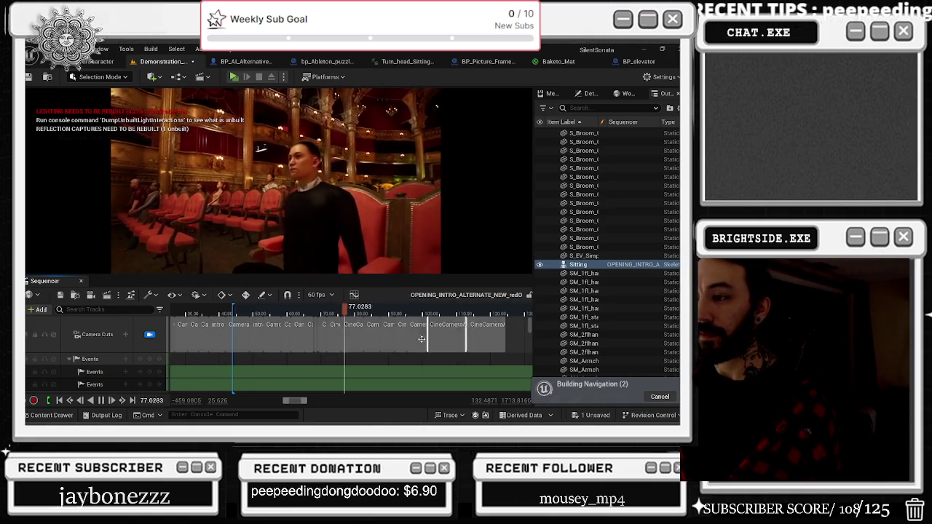
left_click(307, 310)
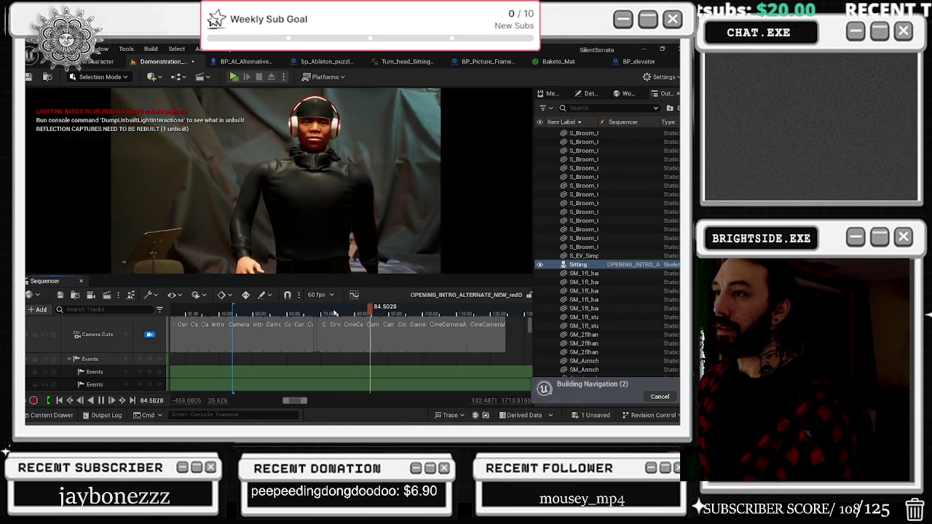
left_click_drag(356, 312, 339, 313)
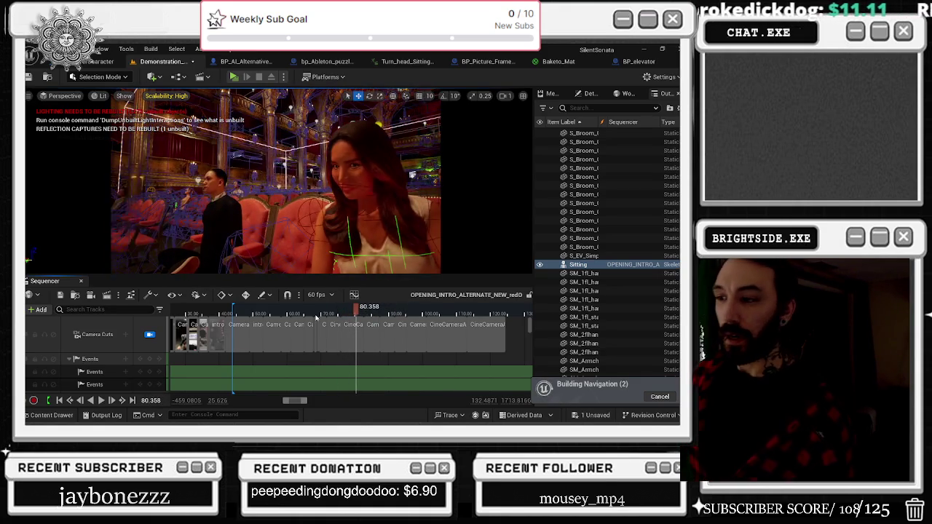
left_click(313, 313)
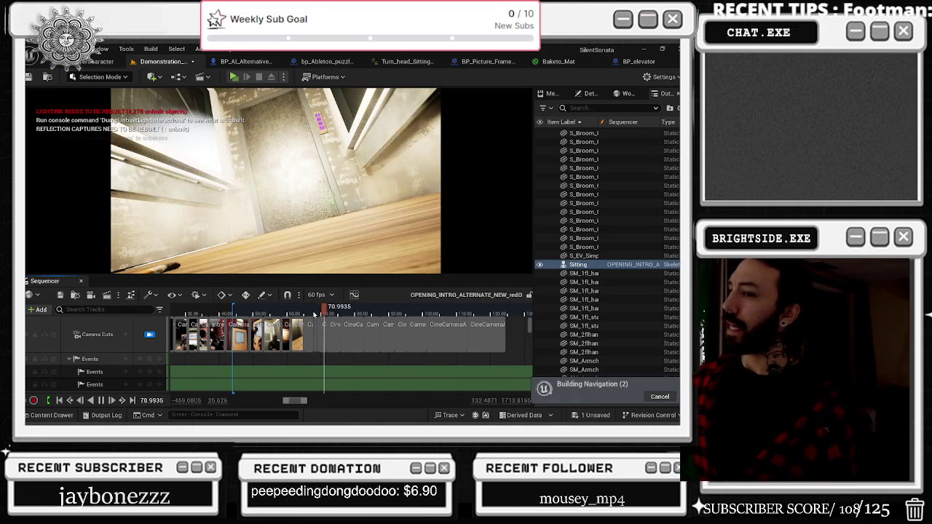
left_click_drag(314, 313, 302, 315)
key("space")
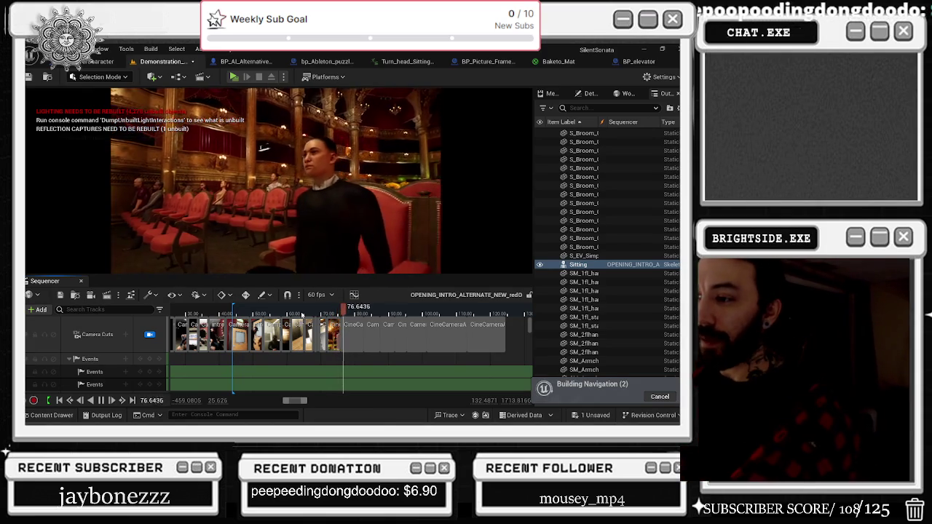
left_click_drag(301, 314, 271, 319)
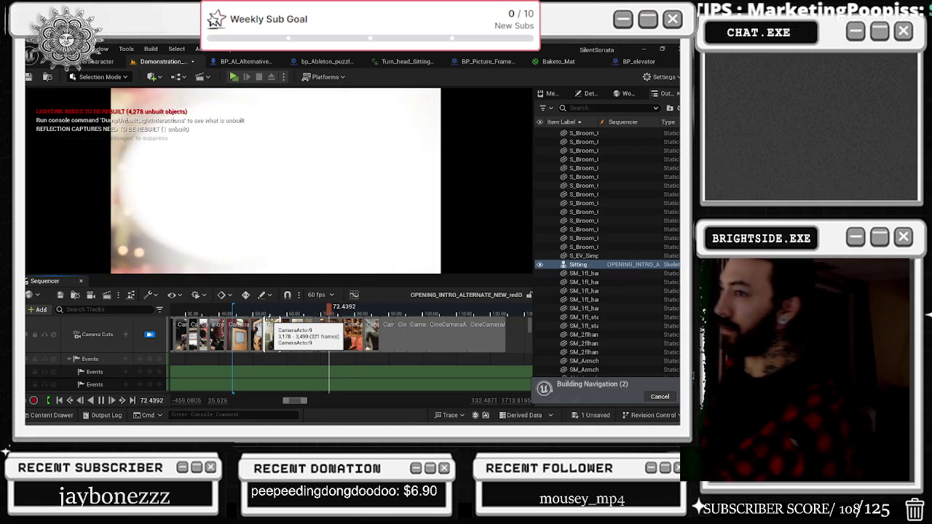
mouse_move(335, 307)
left_mouse_down()
mouse_move(316, 313)
mouse_move(331, 320)
left_mouse_up()
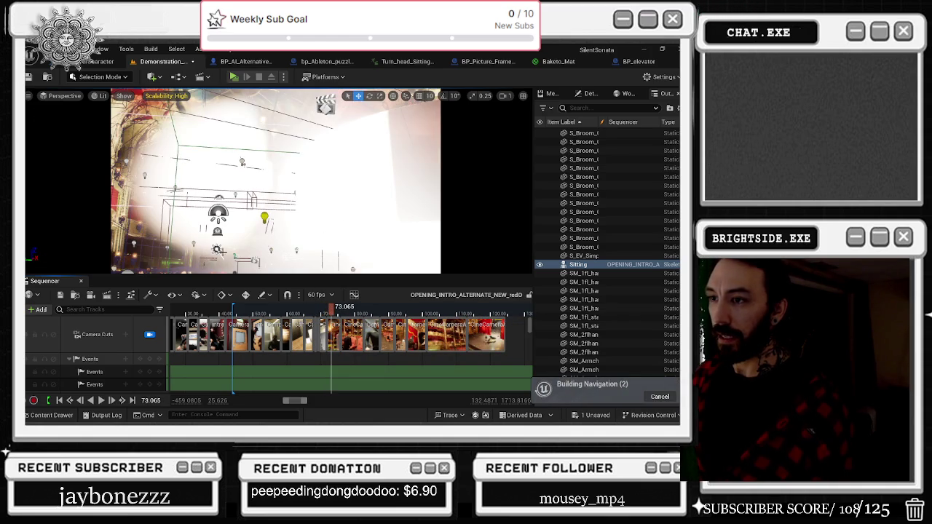
Select SpotLight14 in the viewport, jump the preview to about 70.9, and stop playback.
left_click(129, 266)
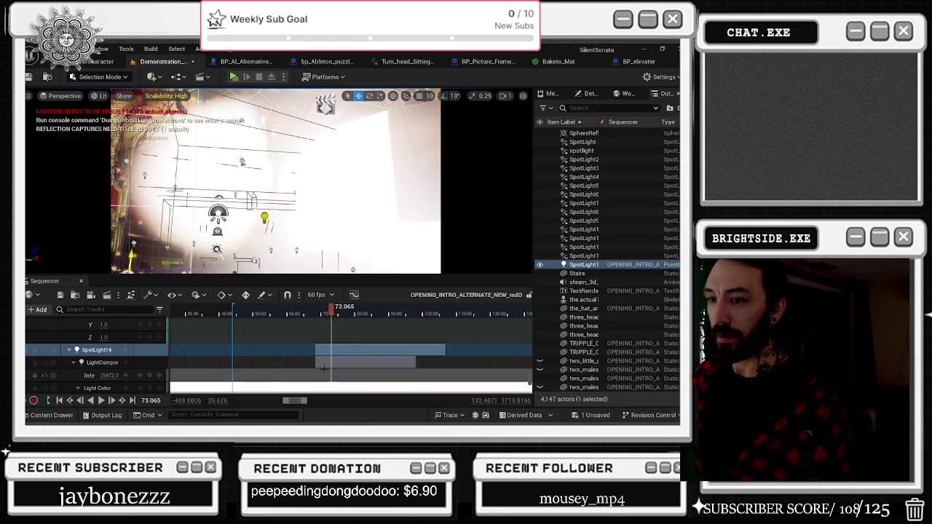
scroll(313, 364, "down", 5)
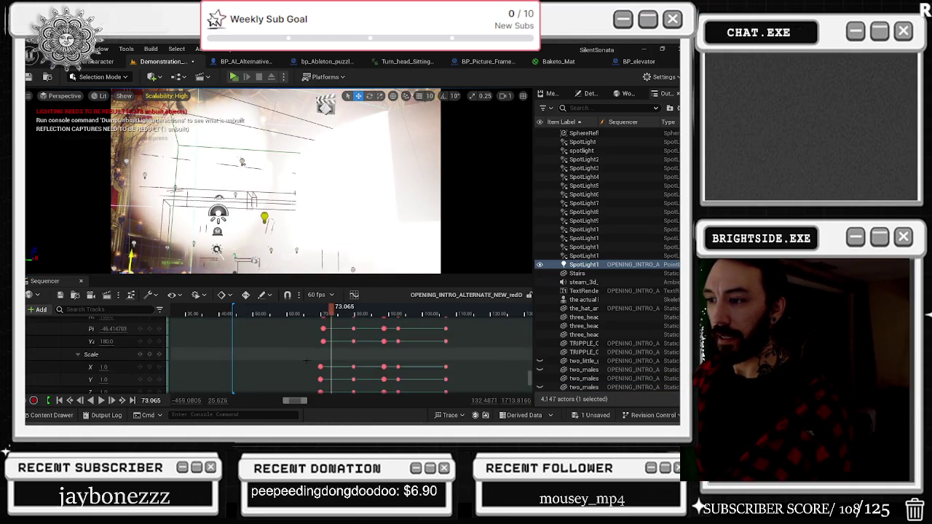
scroll(295, 360, "down", 3)
scroll(295, 360, "up", 5)
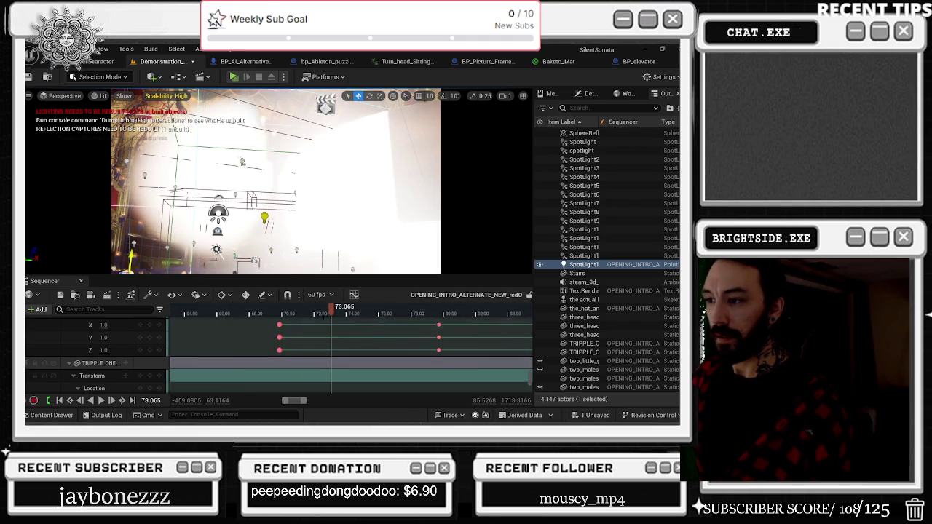
left_click(297, 310)
scroll(324, 331, "down", 2)
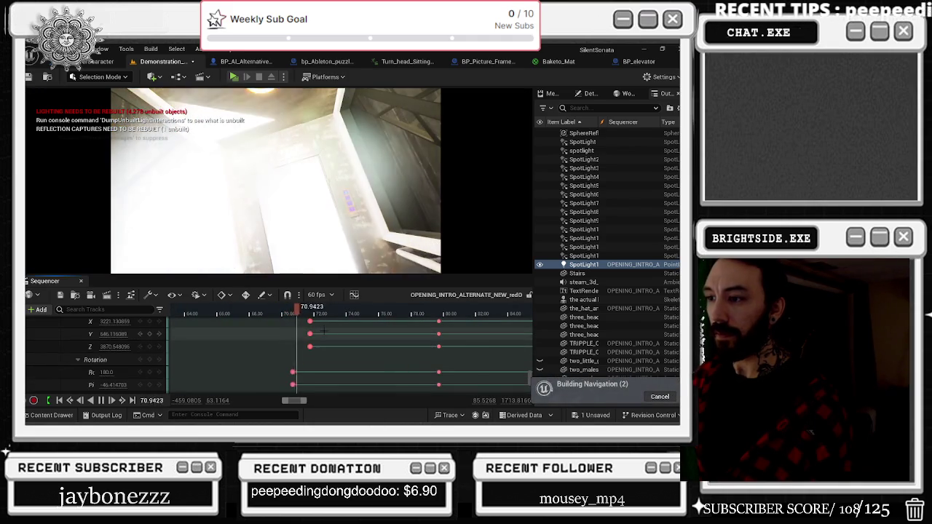
scroll(324, 331, "up", 3)
key("space")
Scrub the playhead between about 71.8 and 74.3, ending near 71.9, to check the lighting.
scroll(315, 384, "up", 3)
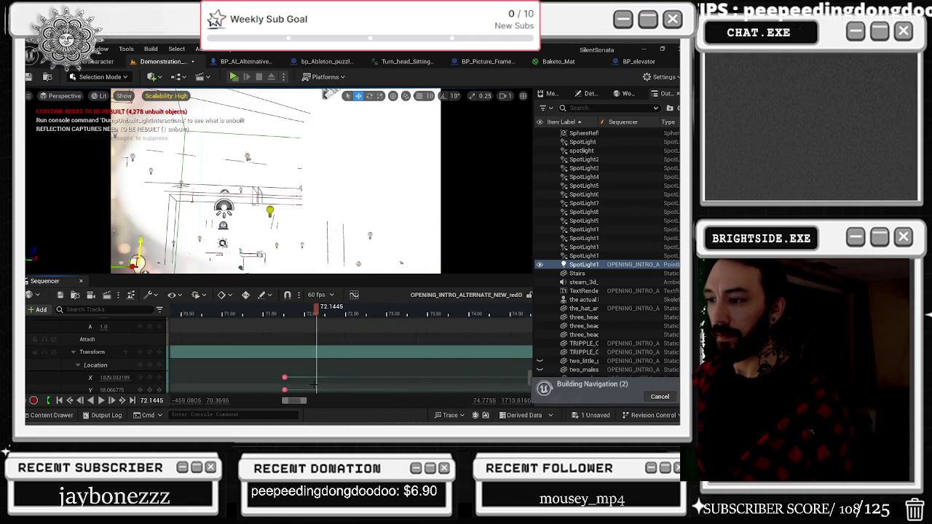
scroll(314, 385, "up", 2)
left_click(267, 313)
left_click_drag(267, 313, 259, 313)
scroll(247, 335, "down", 3)
scroll(231, 351, "down", 2)
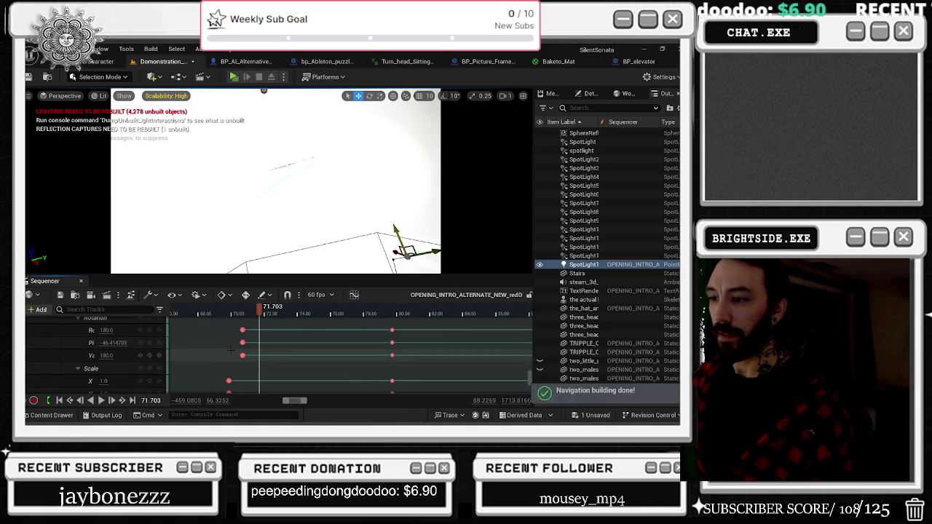
scroll(231, 351, "down", 5)
scroll(233, 351, "down", 8)
scroll(235, 351, "down", 3)
left_click(264, 313)
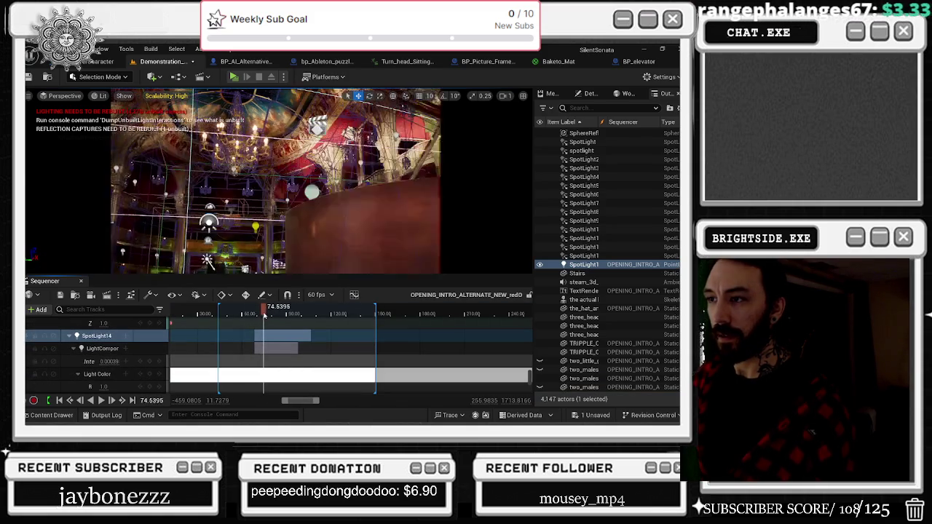
left_click_drag(265, 313, 260, 313)
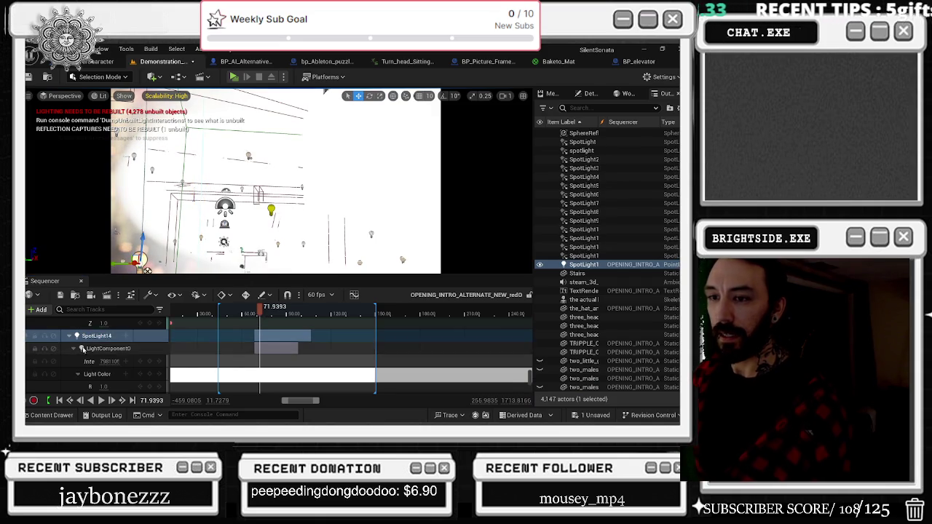
Scrub to view the lit theatre and select SpotLight14's Intensity track, reading roughly 7692454.
scroll(260, 349, "down", 1)
scroll(260, 350, "up", 3)
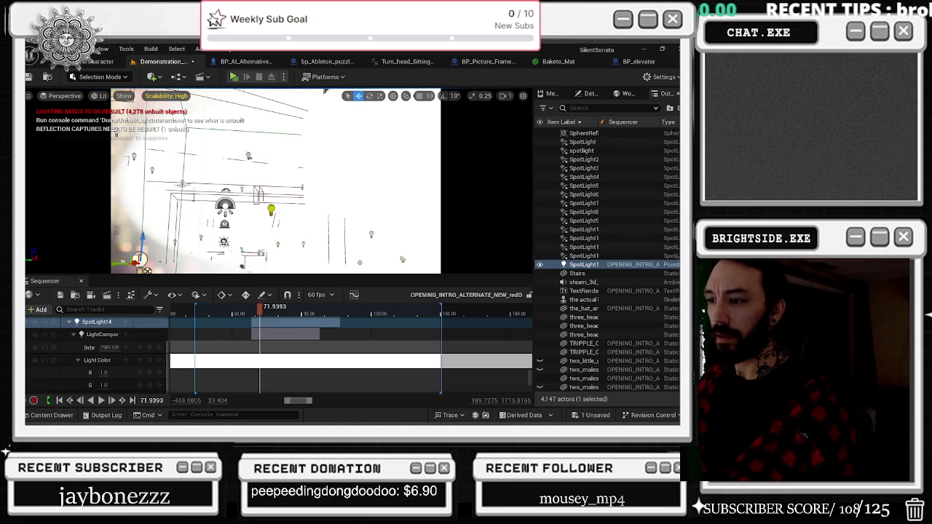
scroll(277, 354, "up", 3)
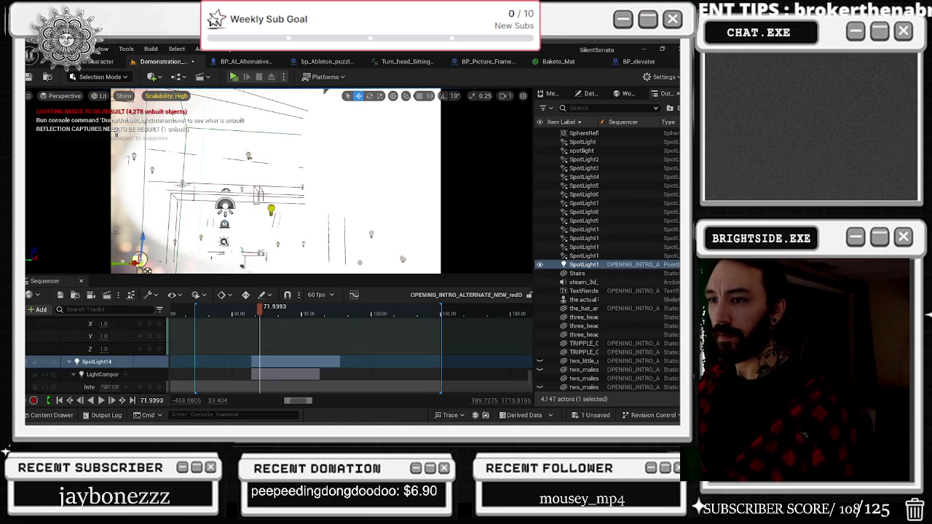
scroll(276, 355, "down", 3)
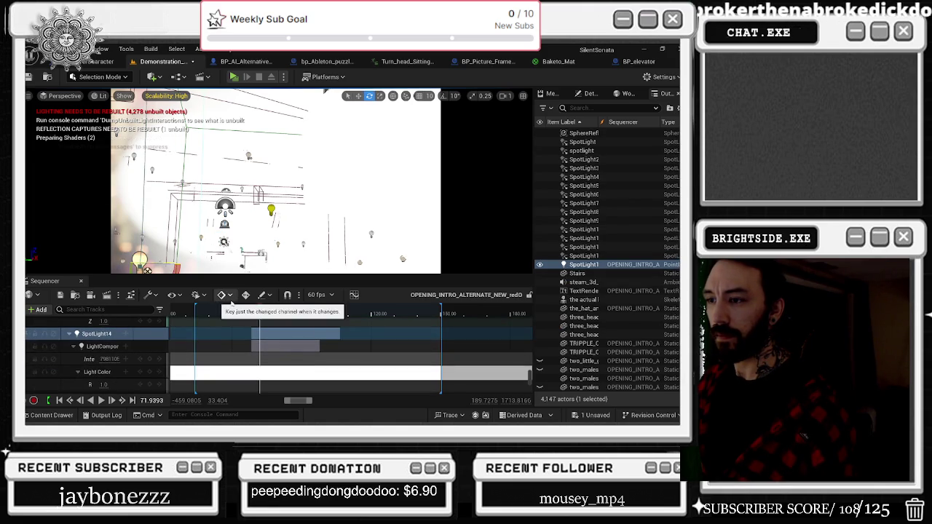
mouse_move(260, 309)
left_mouse_down()
mouse_move(270, 309)
mouse_move(259, 309)
left_mouse_up()
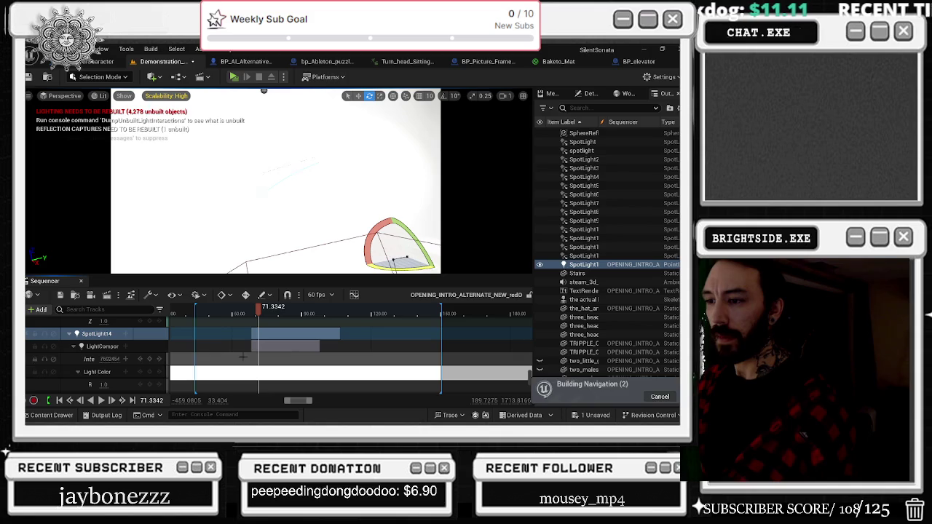
left_click(102, 359)
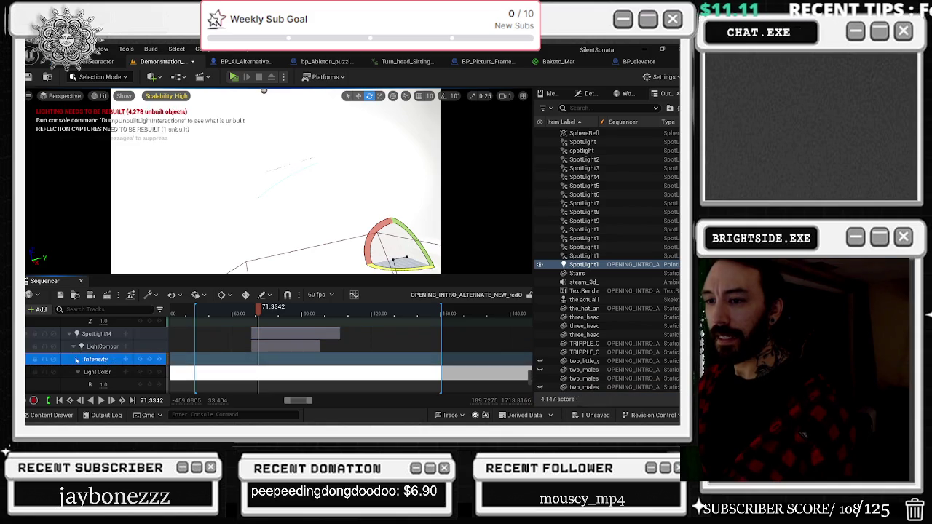
Close Sequencer, open the Level Blueprint, then reopen the OPENING_INTRO_ALTERNATE level sequence from the Content Browser.
left_click(64, 296)
left_click(81, 281)
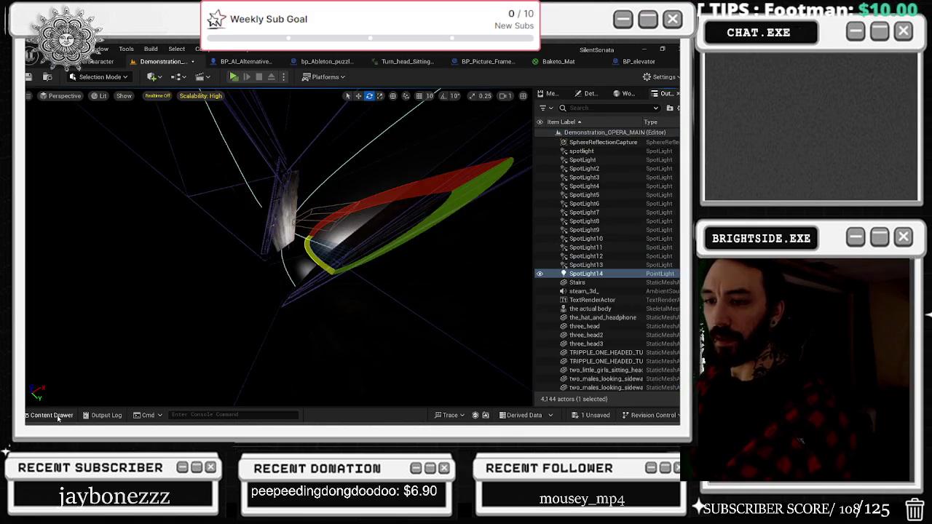
left_click(51, 415)
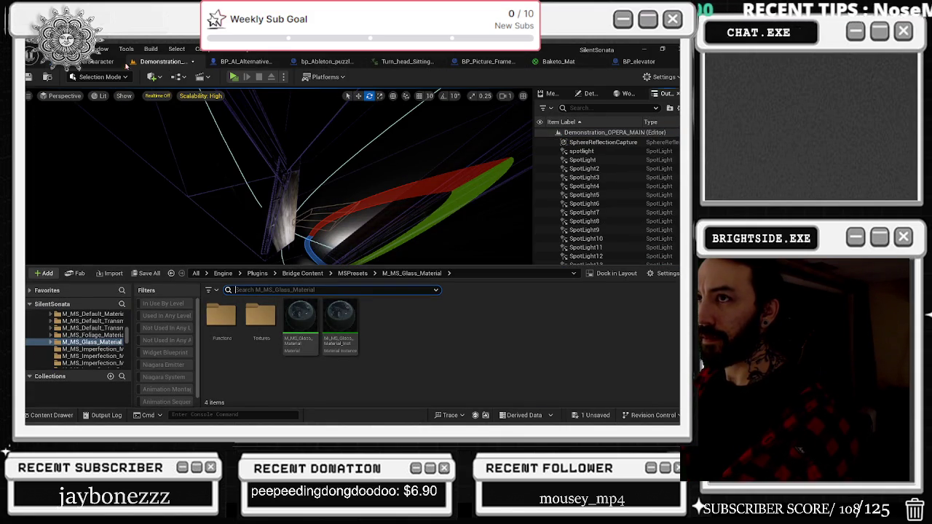
left_click(178, 76)
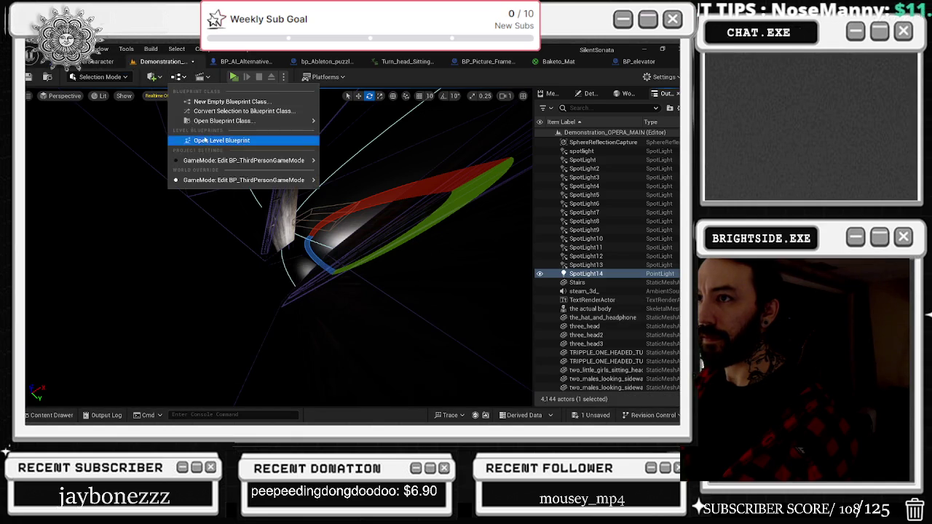
left_click(197, 142)
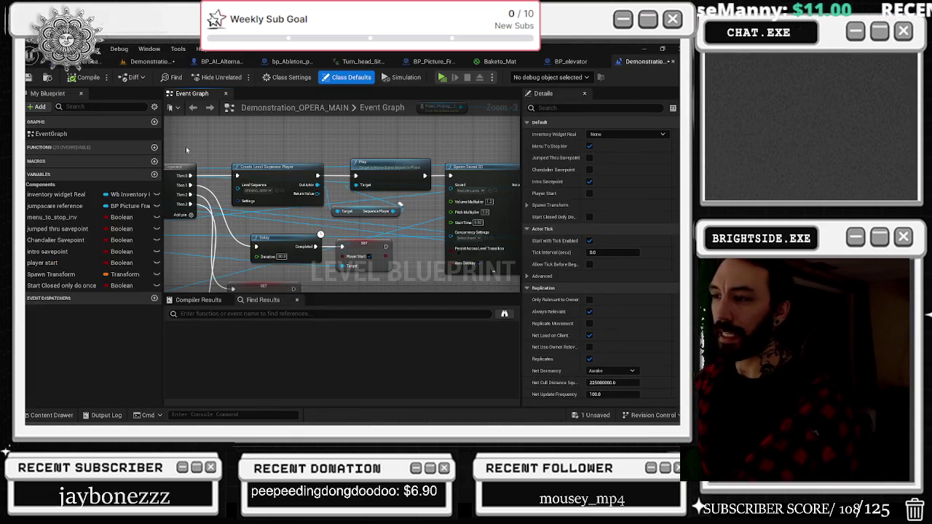
left_click(285, 192)
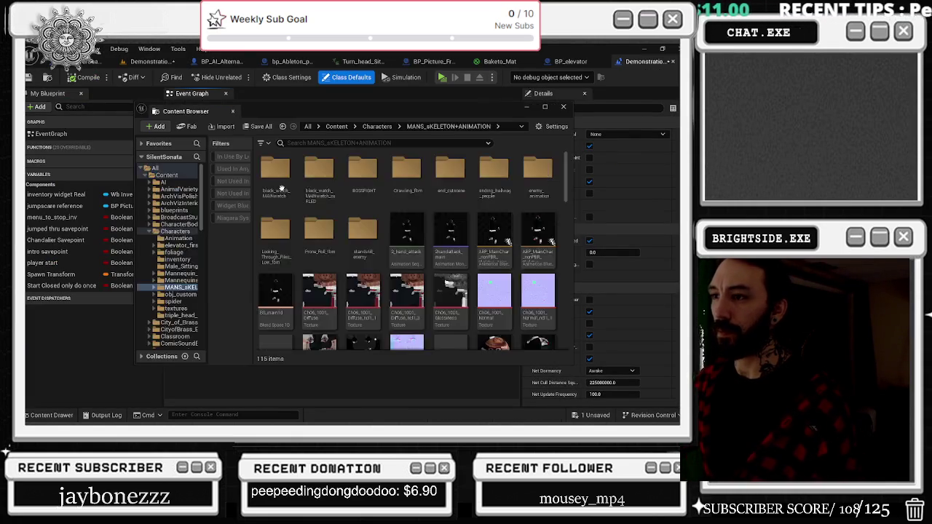
double_click(362, 316)
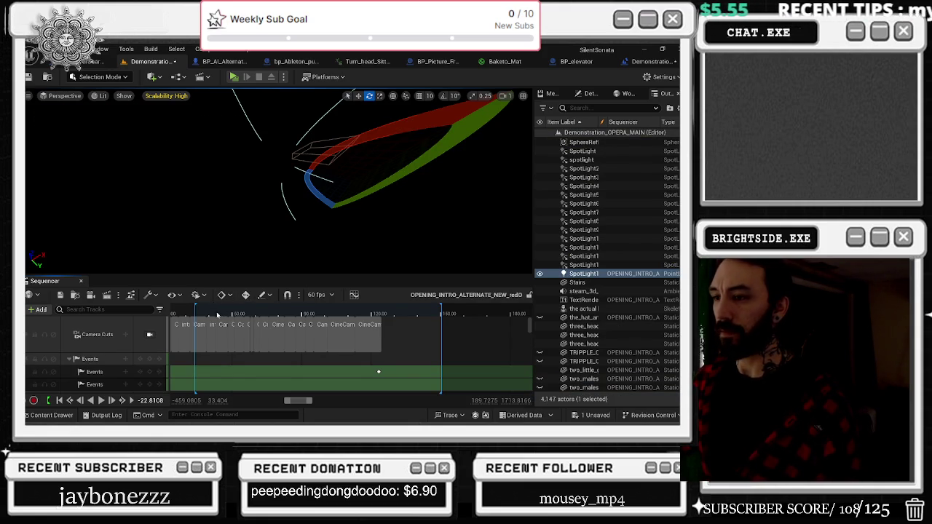
mouse_move(218, 314)
left_mouse_down()
mouse_move(242, 308)
mouse_move(260, 323)
left_mouse_up()
left_click_drag(261, 325, 230, 325)
key("space")
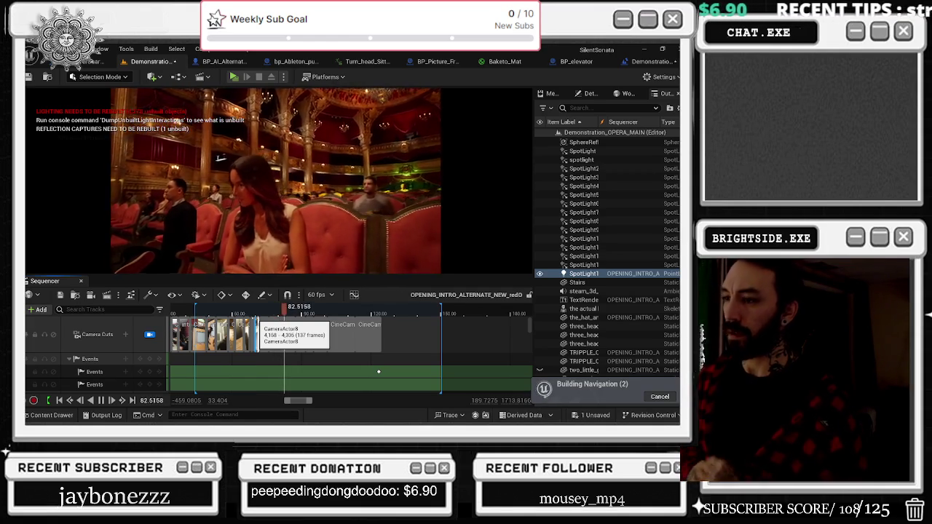
left_click(250, 313)
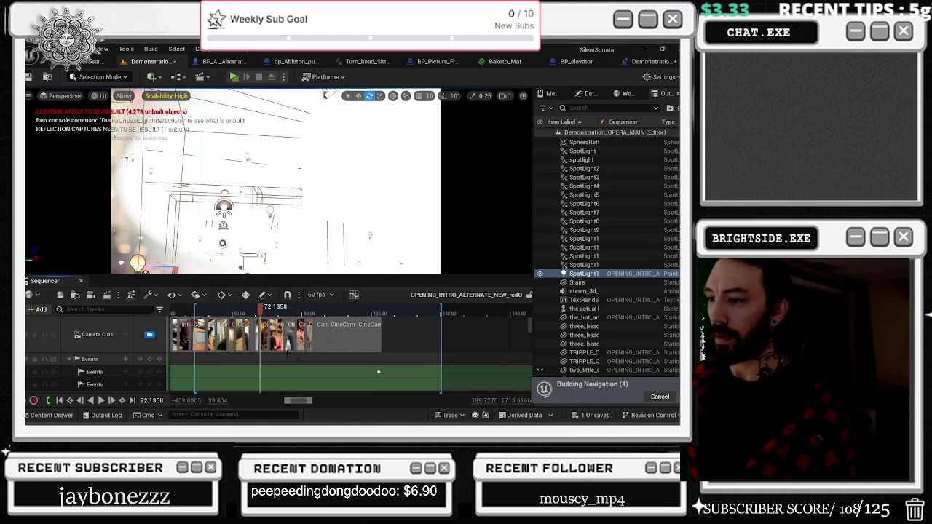
left_click(158, 249)
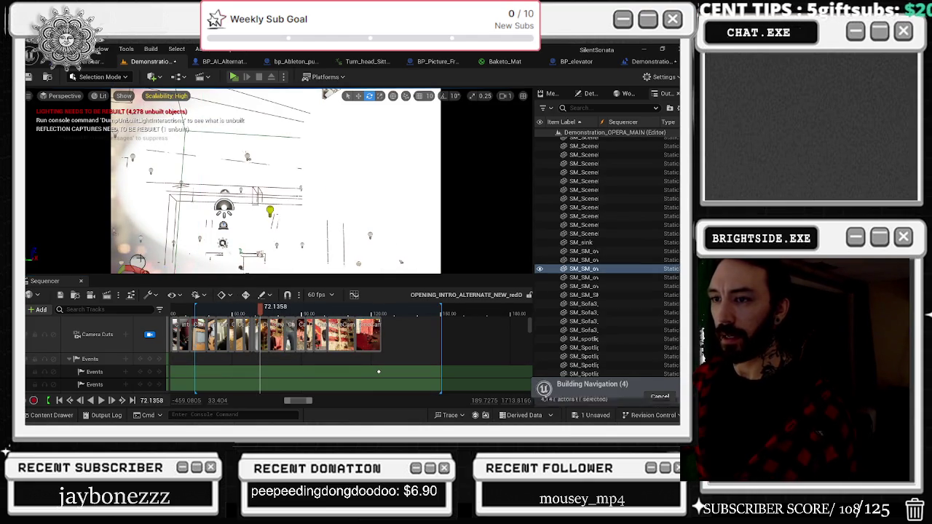
Scrub back to just before SpotLight14's light keys and briefly play the sequence.
scroll(245, 386, "up", 3)
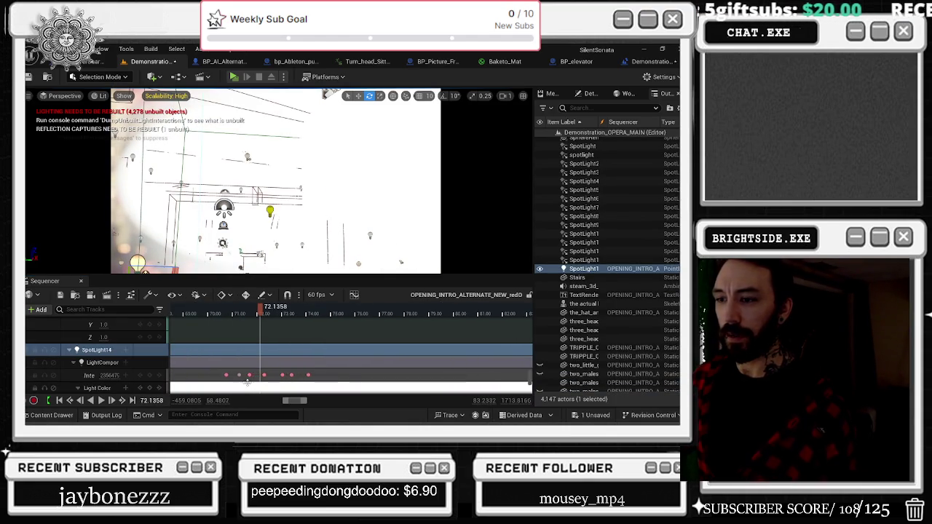
scroll(246, 374, "down", 1)
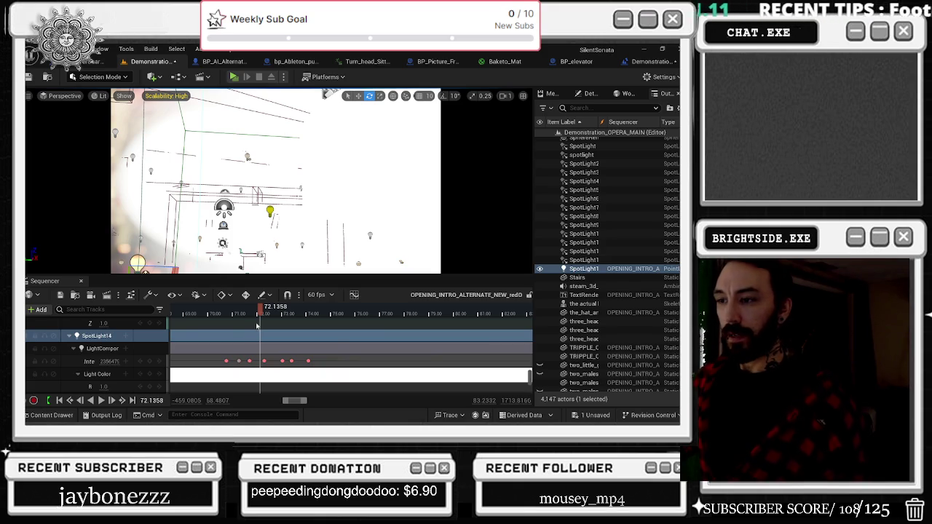
left_click_drag(244, 312, 224, 313)
key("space")
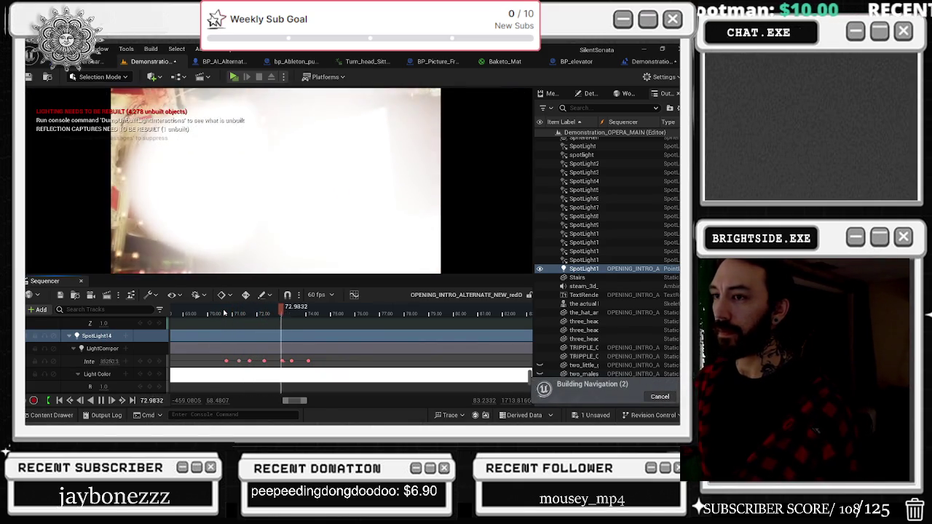
key("space")
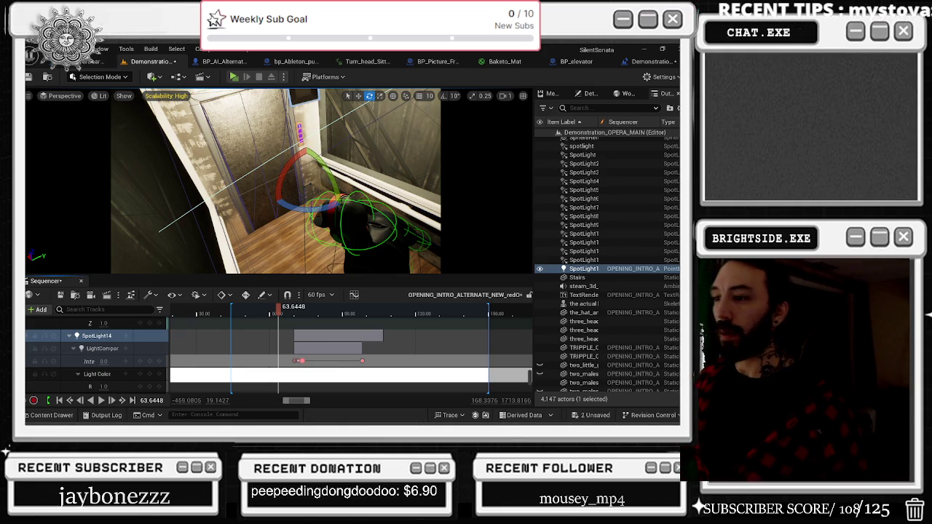
Replay the elevator shot from an earlier frame, stopping at about 71.43.
left_click(287, 315)
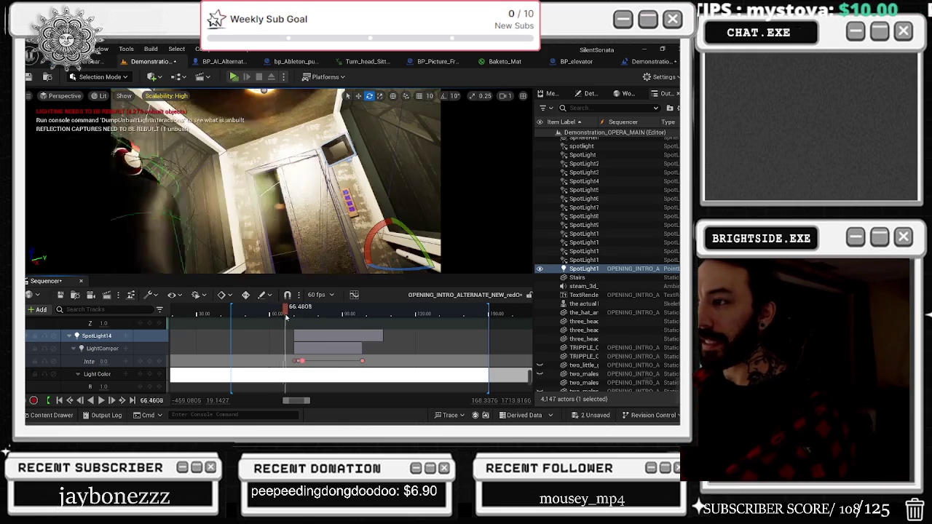
mouse_move(288, 314)
left_mouse_down()
mouse_move(325, 318)
mouse_move(275, 314)
left_mouse_up()
key("space")
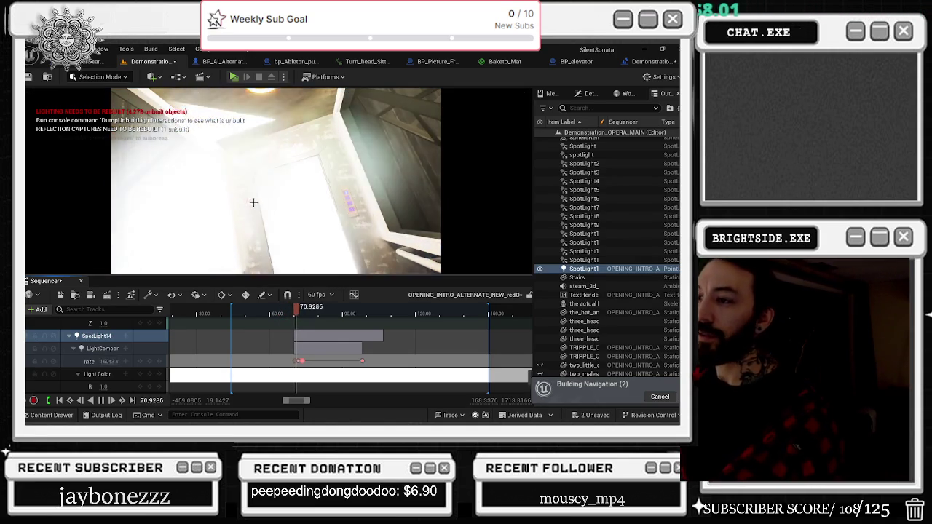
key("space")
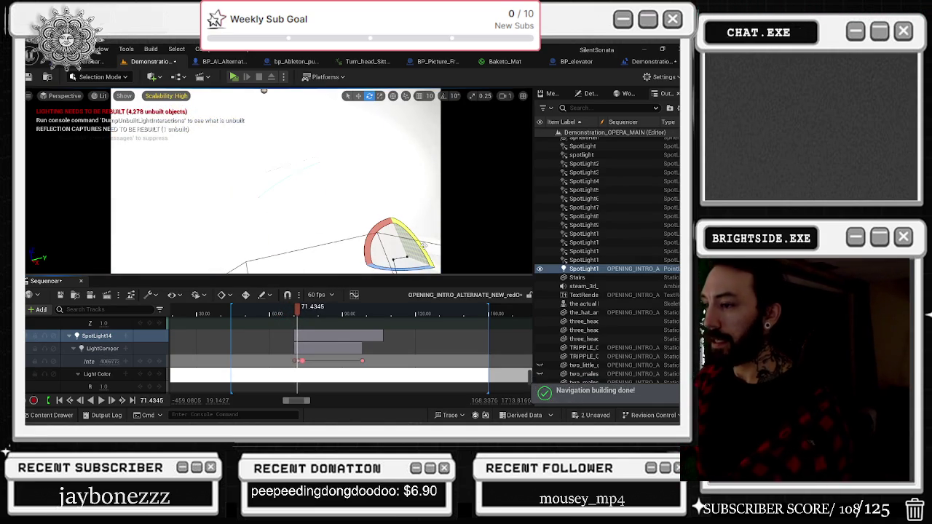
scroll(456, 325, "down", 10)
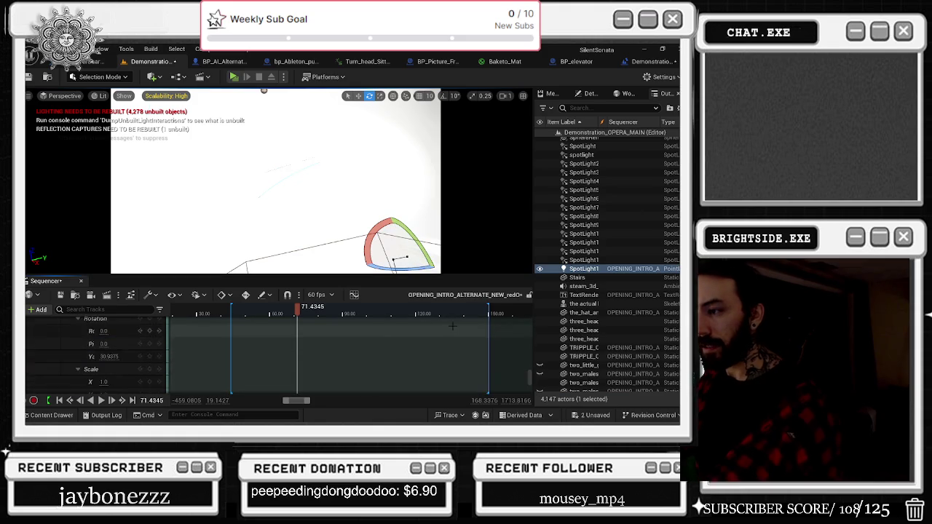
Zoom the Sequencer timeline back out and scrub through the elevator camera shot.
scroll(456, 326, "down", 5)
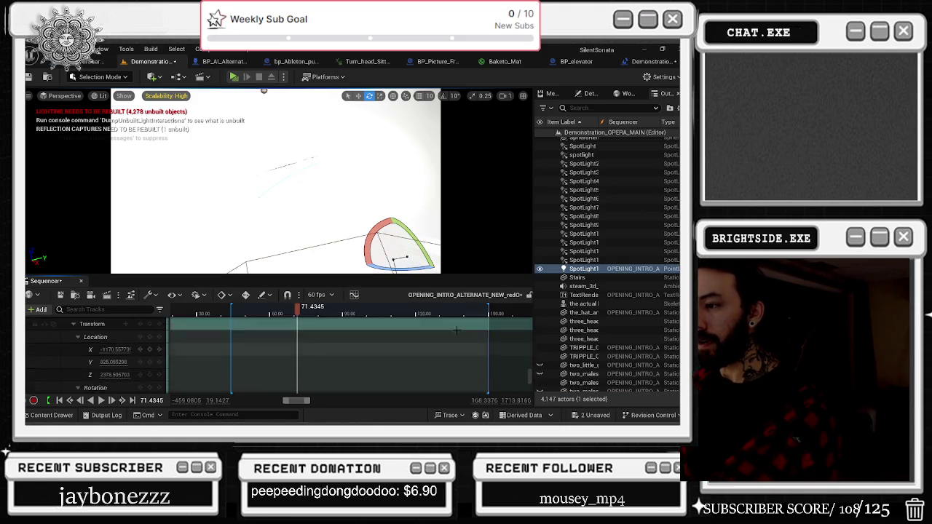
scroll(458, 333, "up", 3)
scroll(364, 335, "down", 5, "ctrl")
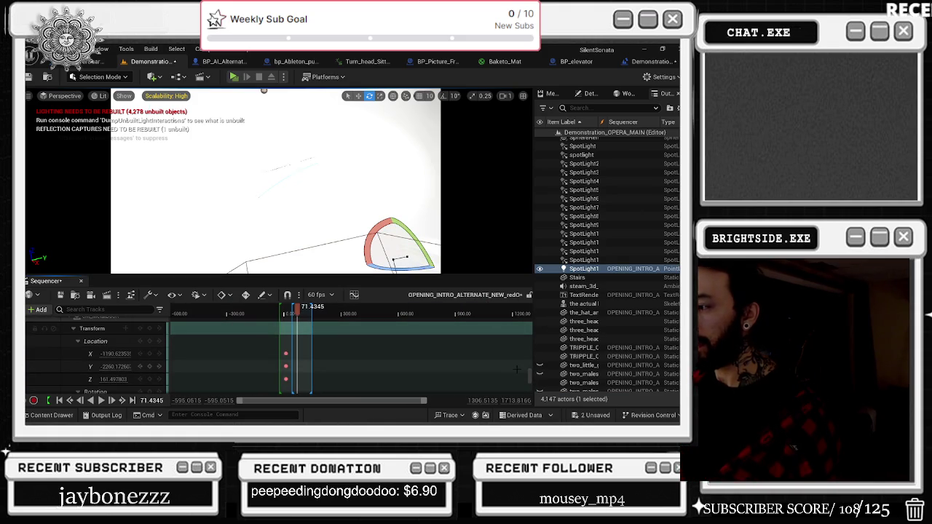
scroll(528, 373, "up", 5)
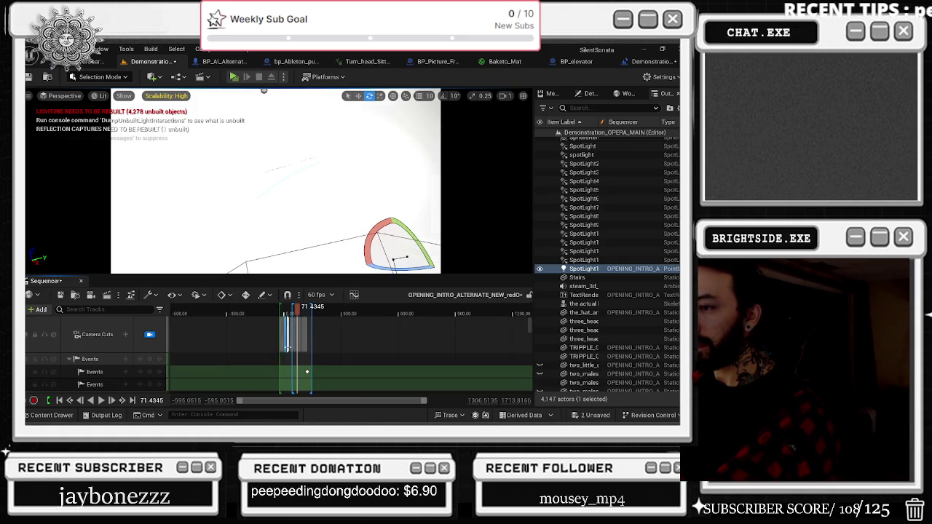
scroll(297, 340, "up", 3, "ctrl")
scroll(296, 340, "up", 3, "ctrl")
left_click(277, 314)
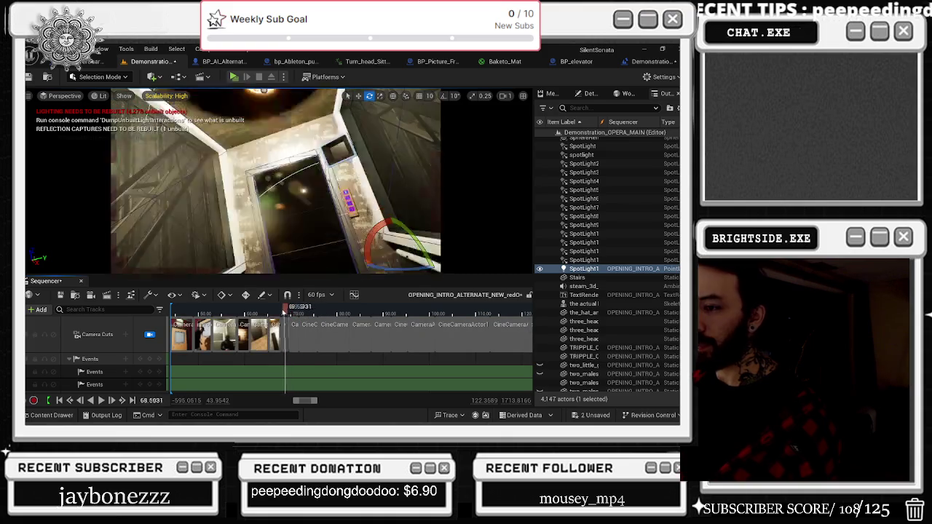
left_click_drag(277, 315, 286, 313)
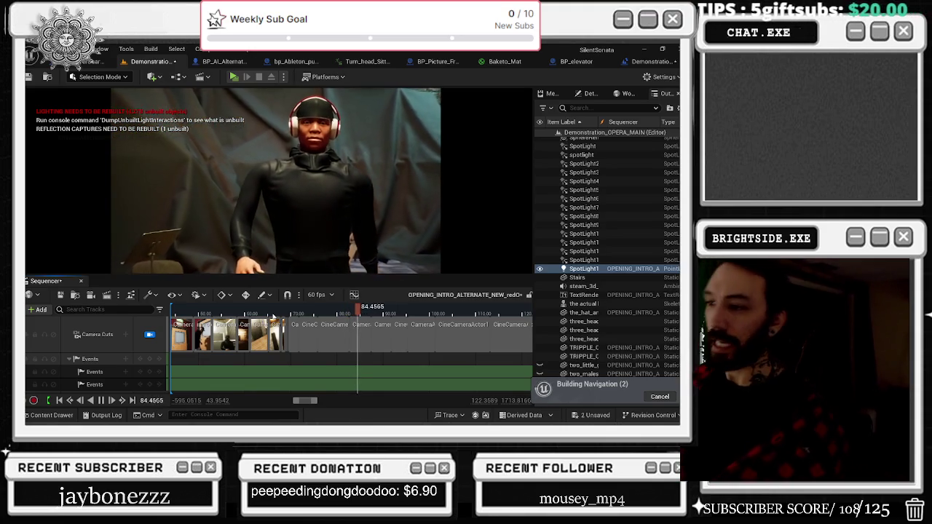
Stop playback, jump the viewport to bookmark 1 on the opera hall seating, and toggle viewport options.
left_click(332, 308)
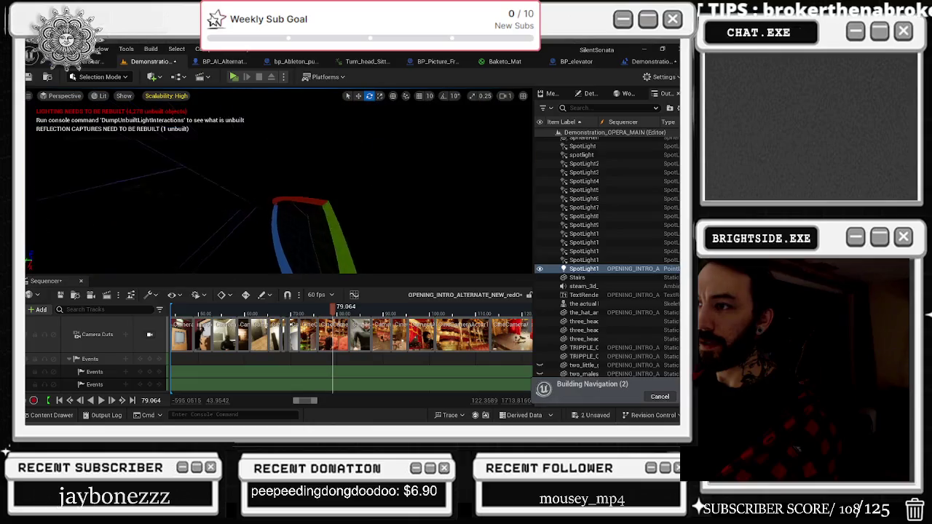
scroll(322, 271, "up", 2)
key("1")
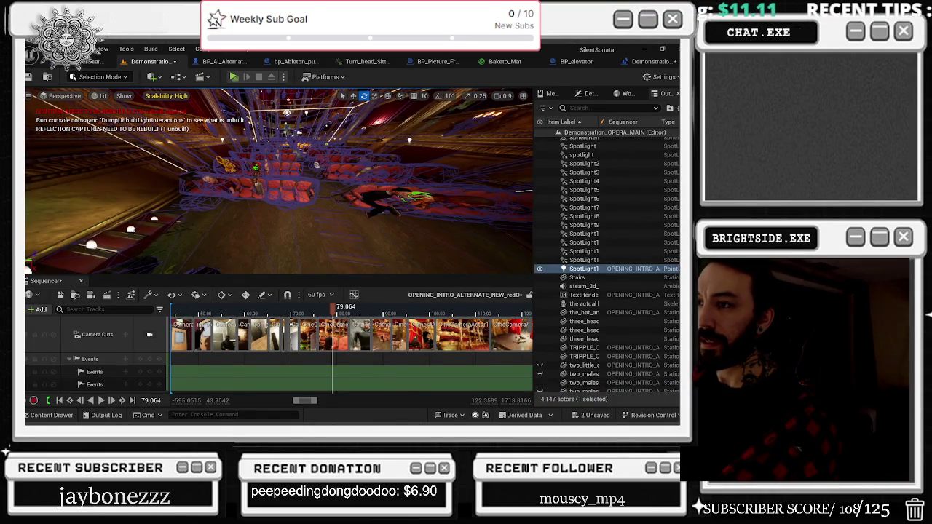
left_click(28, 97)
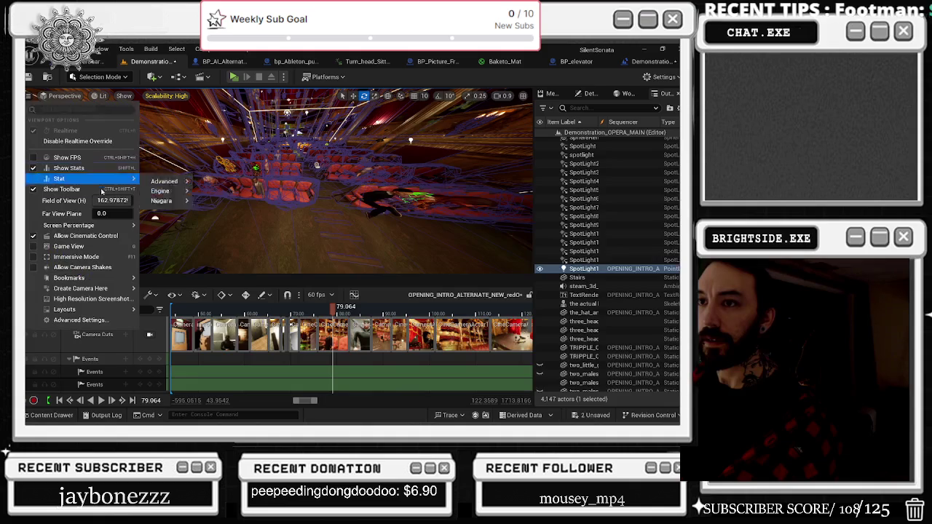
left_click(242, 159)
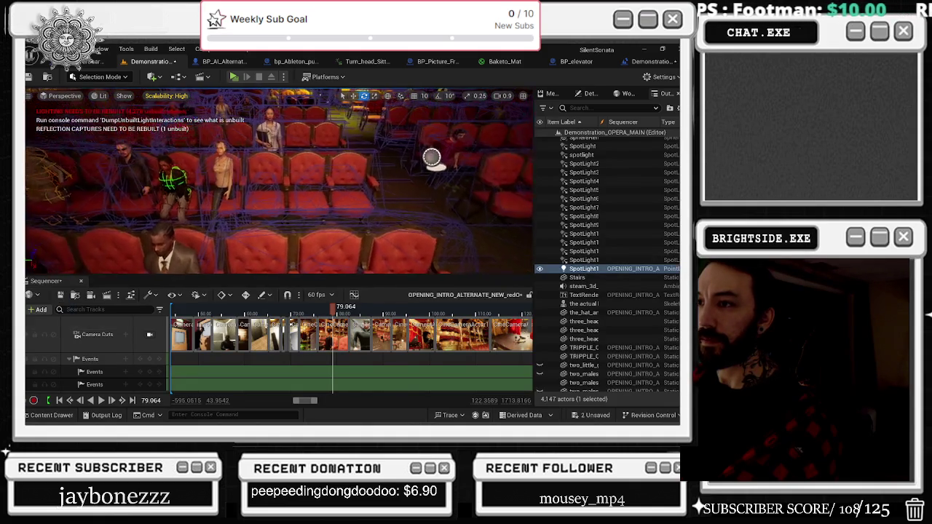
Fly forward over the red seats, select the armchairs then plant25, and bring up Streamlabs.
key("Up")
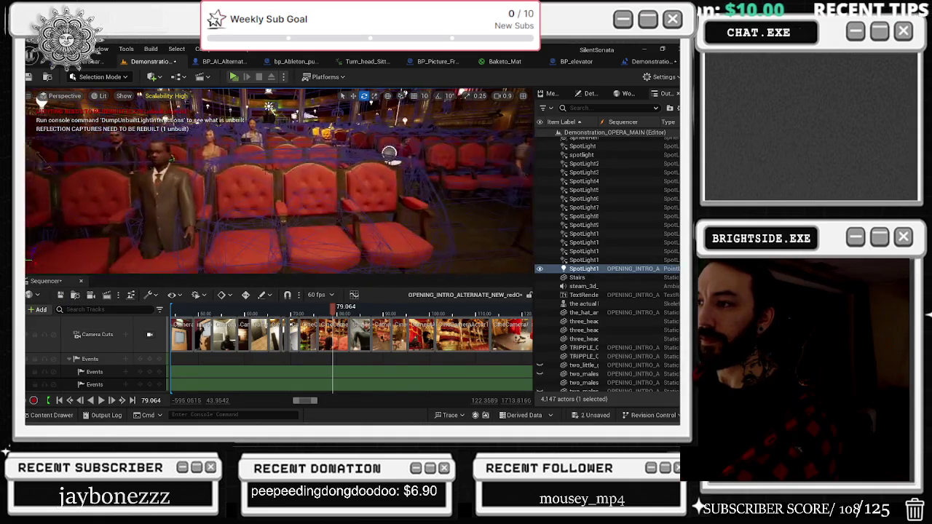
left_click(301, 209)
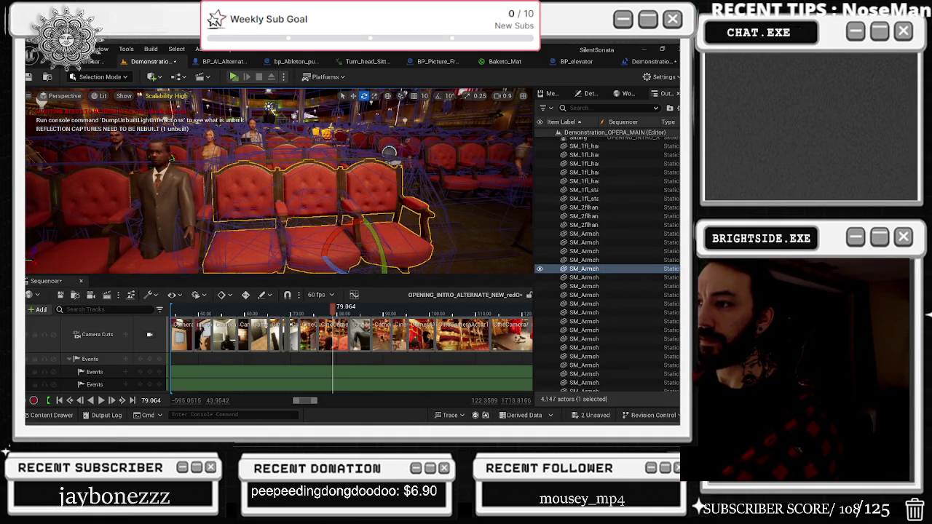
left_click(301, 201)
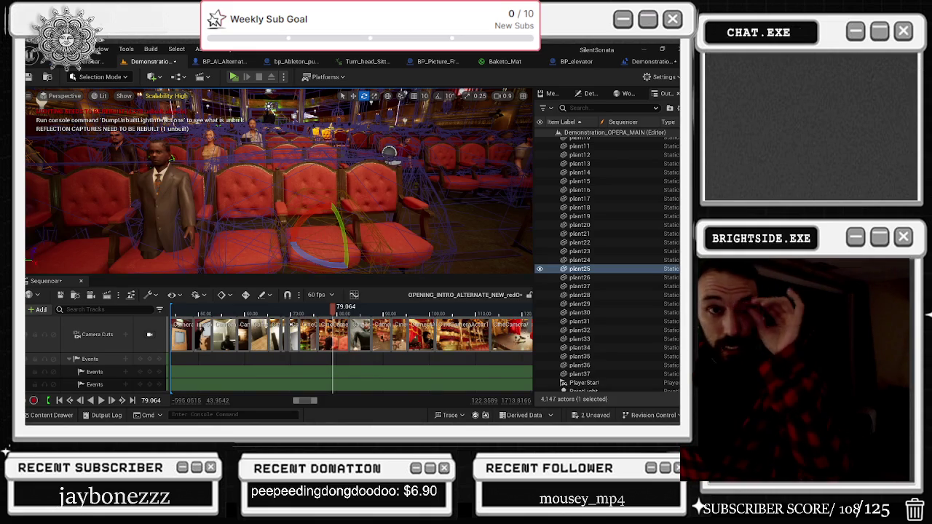
key("alt+Tab")
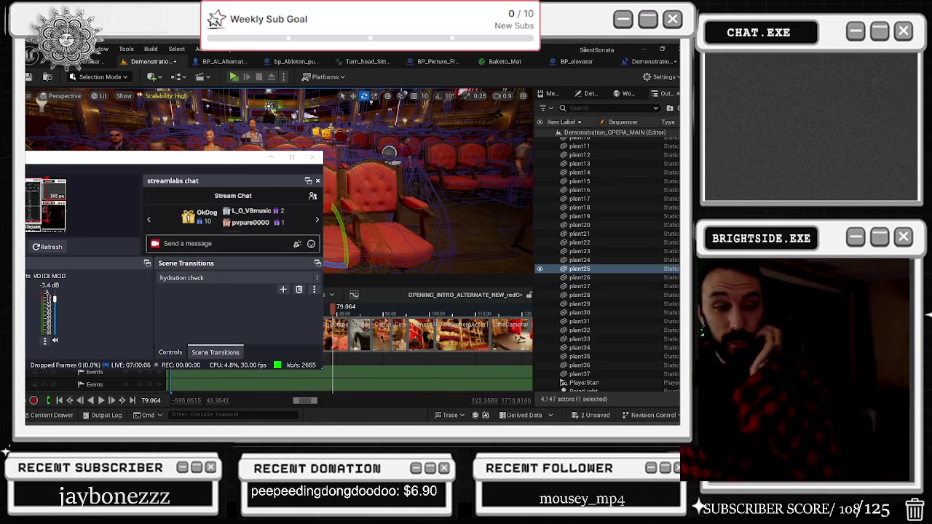
Hide the Streamlabs window and switch the shown screen to the YouTube video.
key("alt+Tab")
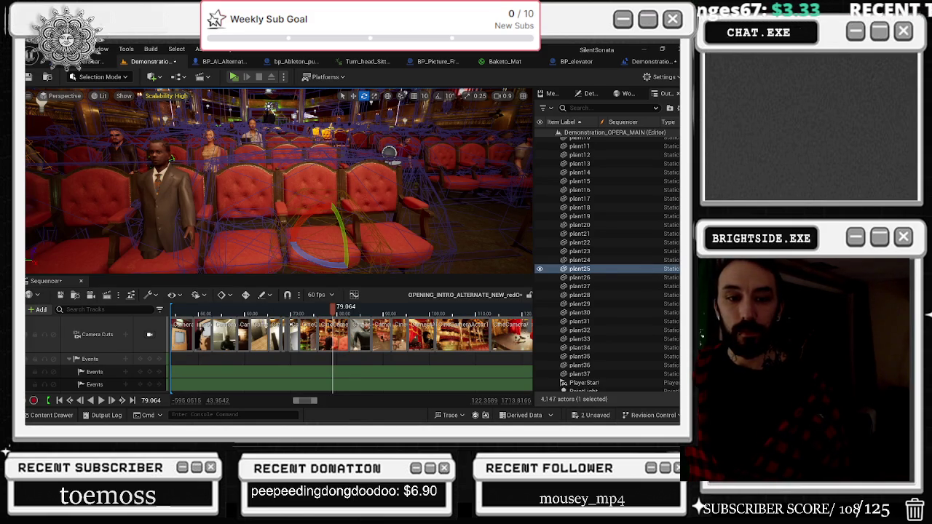
key("alt+Tab")
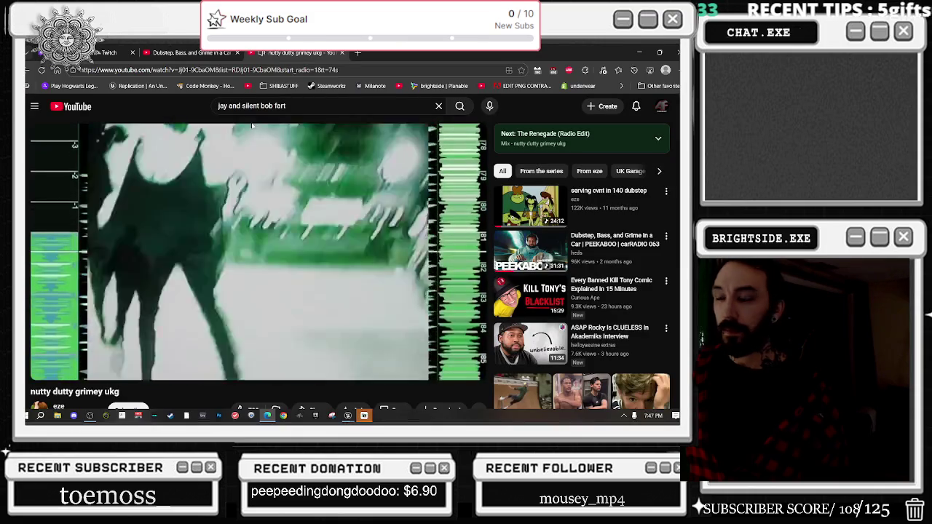
Check the YouTube video's Quality options, then return to Unreal and collapse the Events folder.
left_click(427, 368)
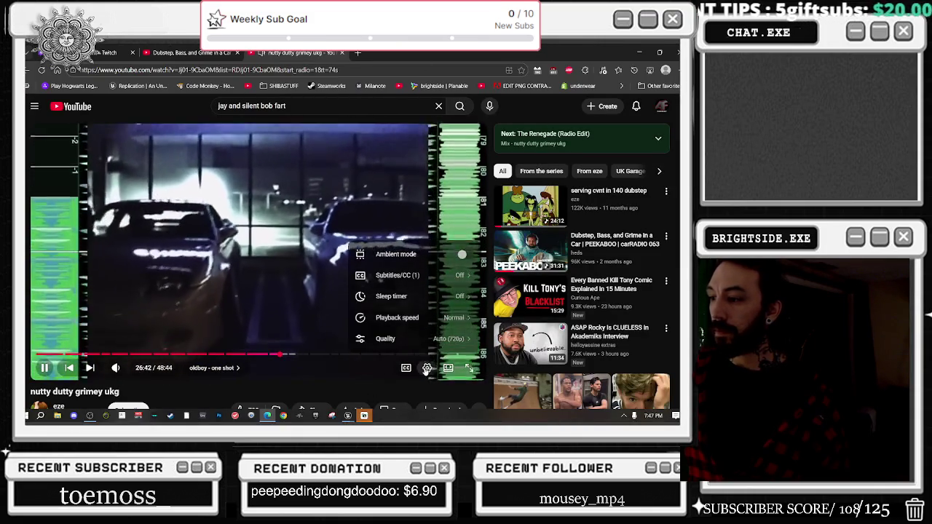
left_click(411, 337)
key("alt+Tab")
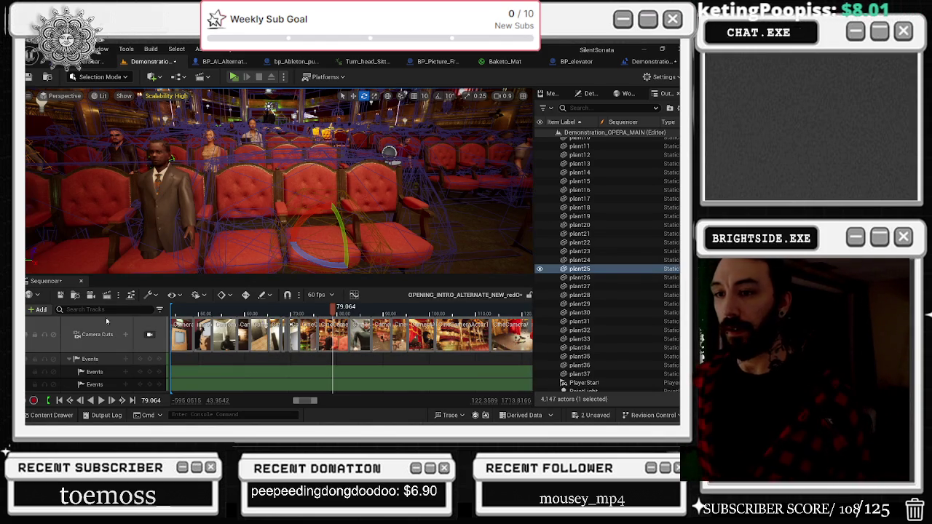
left_click(68, 359)
Toggle the TextRenderActor transform rows, select plant24, and fly to the seated characters' plant.
left_click(70, 372)
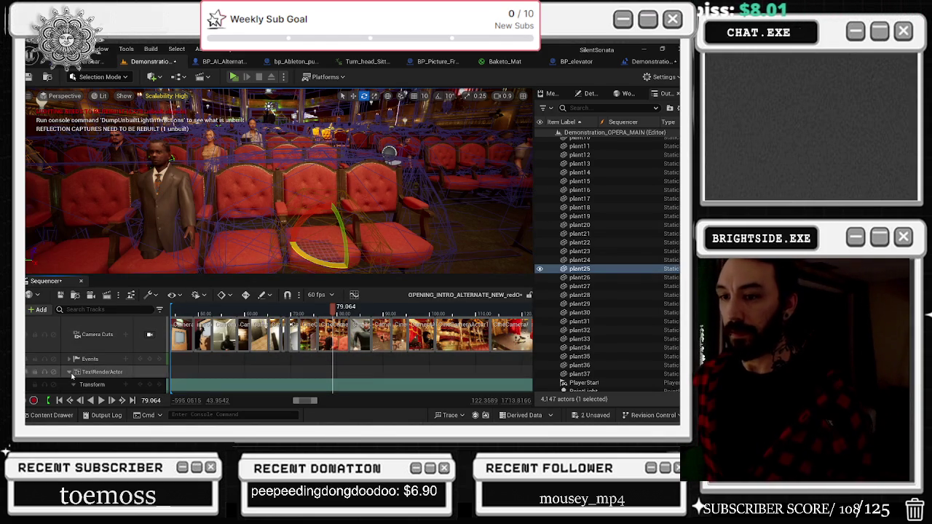
left_click(70, 372)
left_click(579, 260)
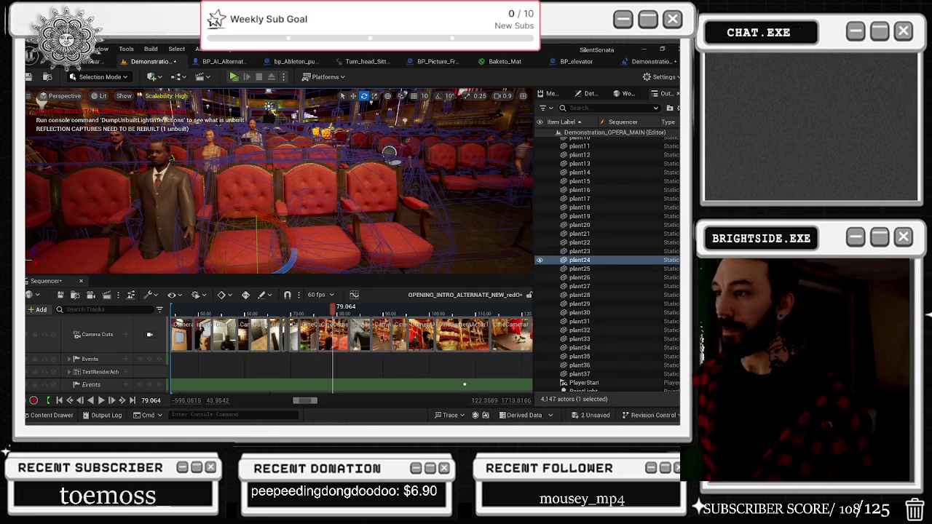
left_click_drag(279, 182, 232, 184)
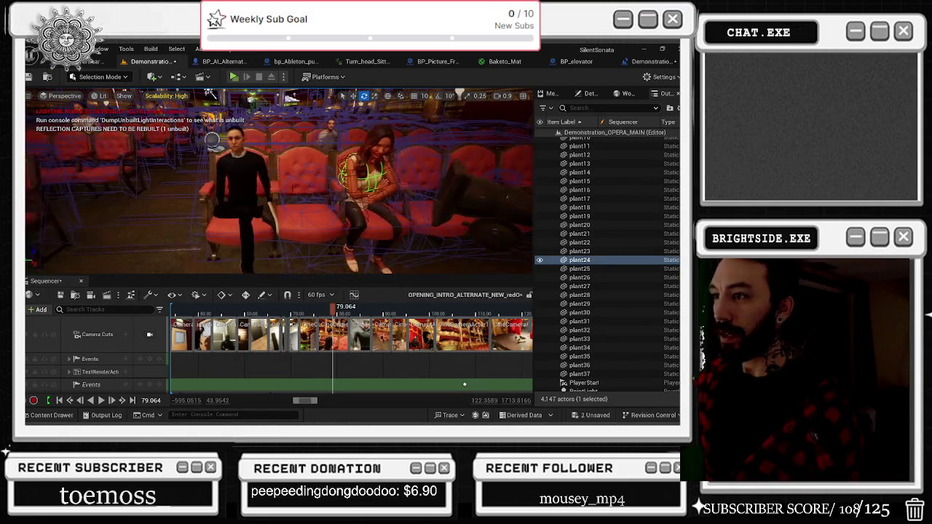
left_click(303, 184)
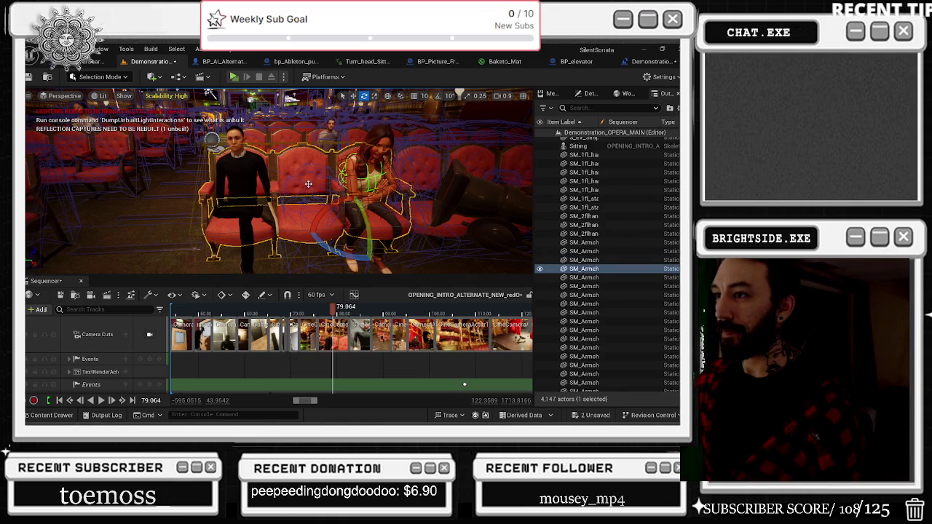
left_click_drag(279, 182, 262, 186)
Select the armchair row, fly down the theatre aisle, expand Events, and show the track filters.
left_click(350, 204)
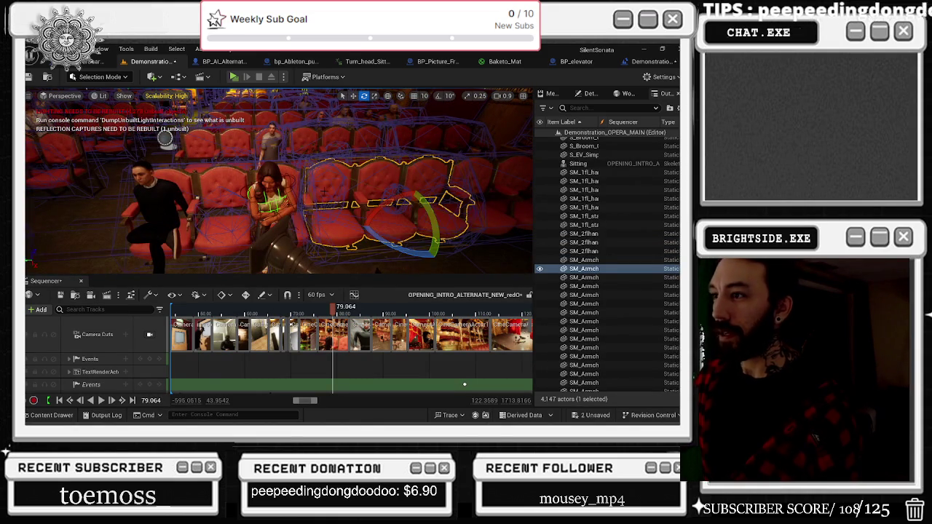
mouse_move(166, 139)
left_mouse_down()
mouse_move(193, 183)
mouse_move(391, 180)
left_mouse_up()
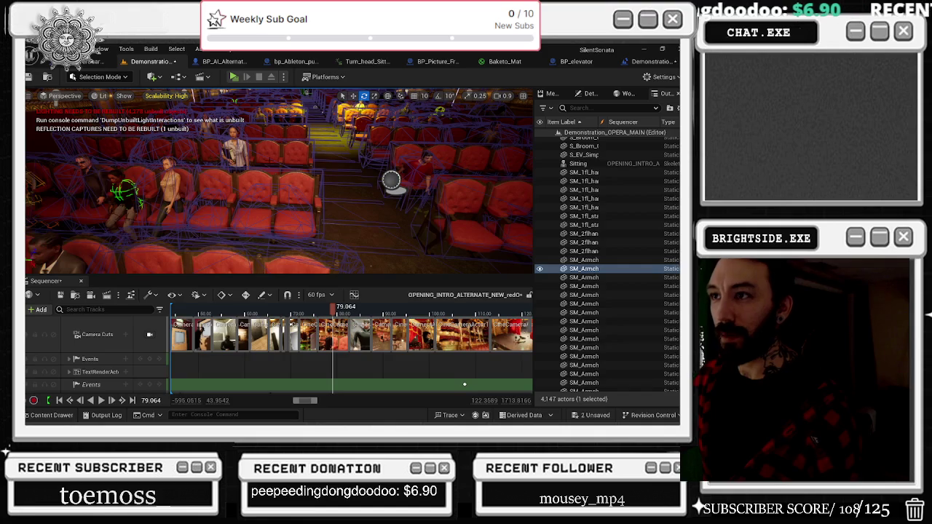
left_click_drag(391, 179, 387, 179)
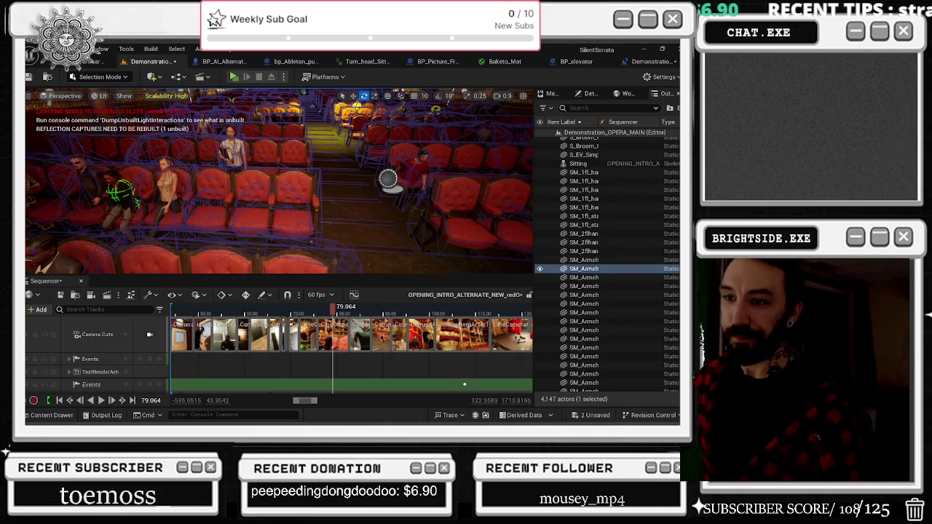
left_click(69, 359)
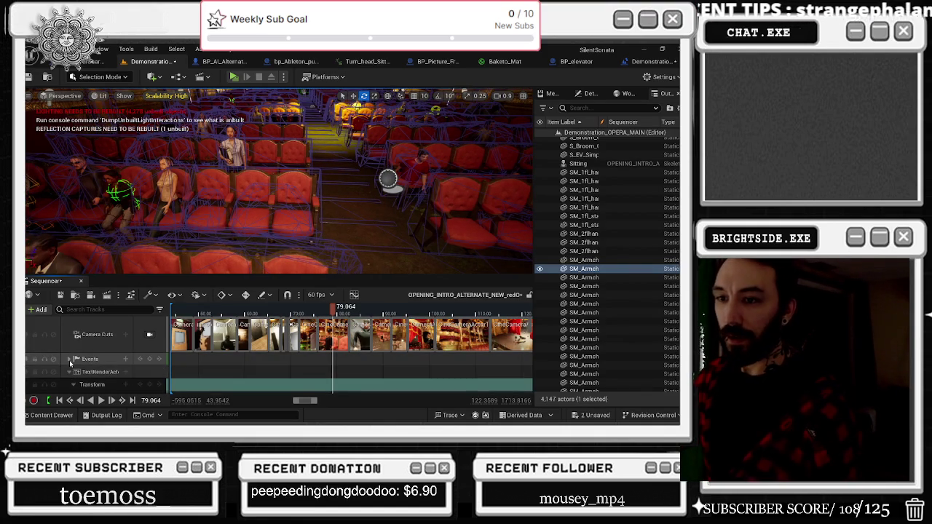
left_click(160, 310)
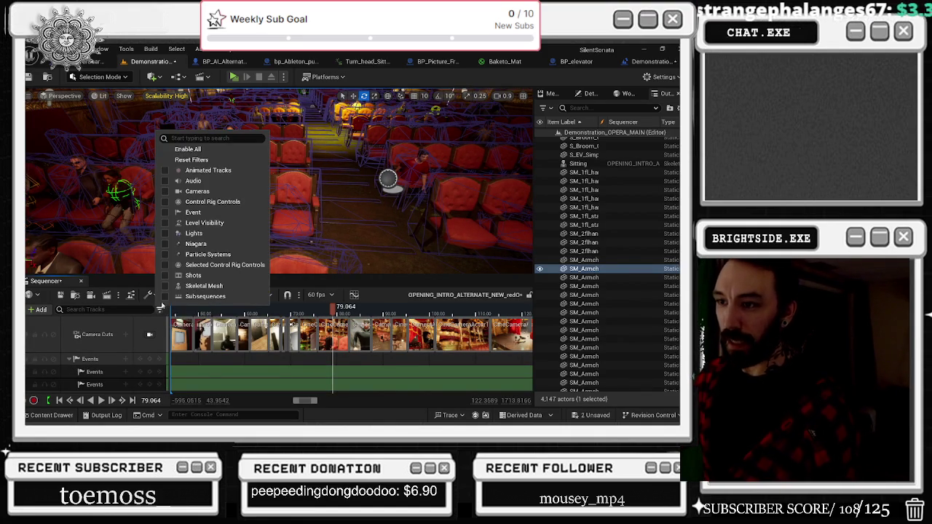
Filter the track list to Skeletal Mesh and collapse the Kneeling_Idle and BP_Picture_Frame_Falls tracks.
left_click(197, 285)
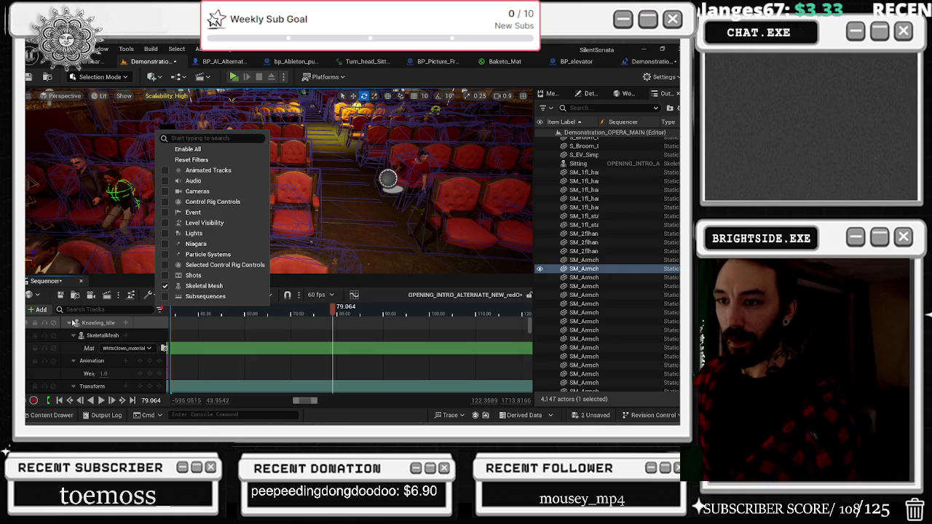
left_click(71, 323)
left_click(67, 349)
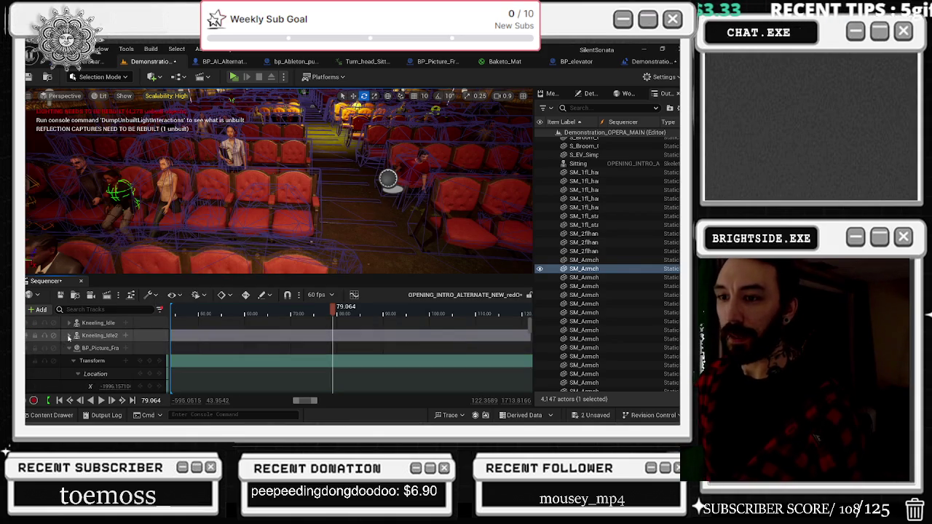
left_click(68, 349)
scroll(69, 350, "down", 1)
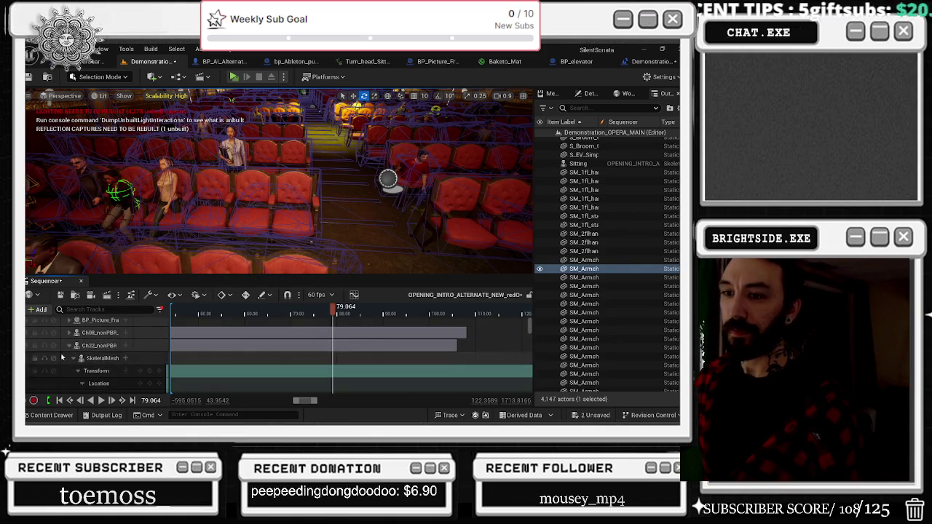
Frame Ch31_nonPBR, Ch22_nonPBR, Ch08_nonPBR and BP_Picture_Frame_Falls in turn, then pull back wide.
left_click(69, 350)
left_click(95, 358)
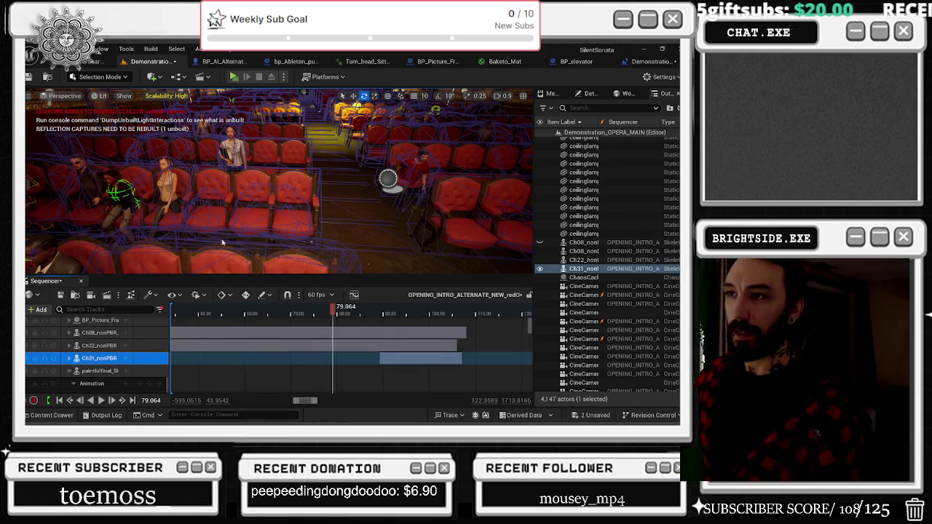
key("f")
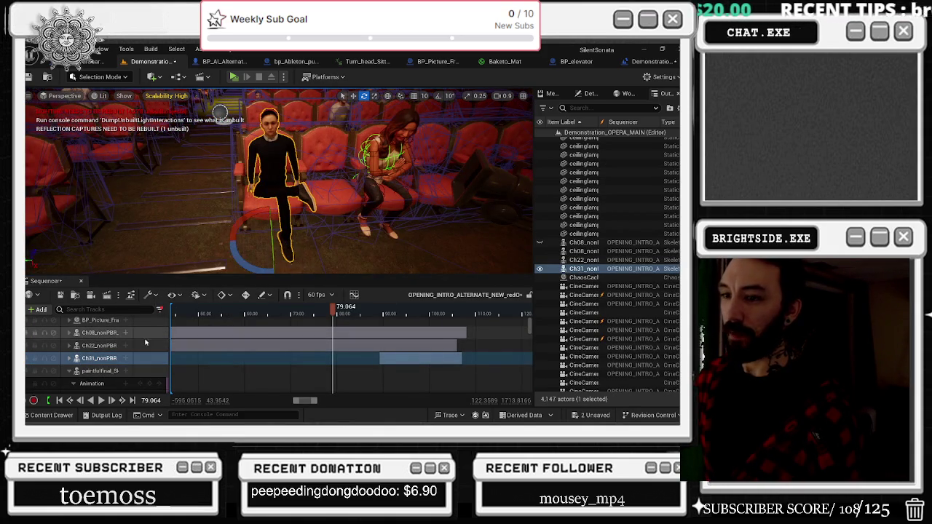
left_click(106, 345)
key("f")
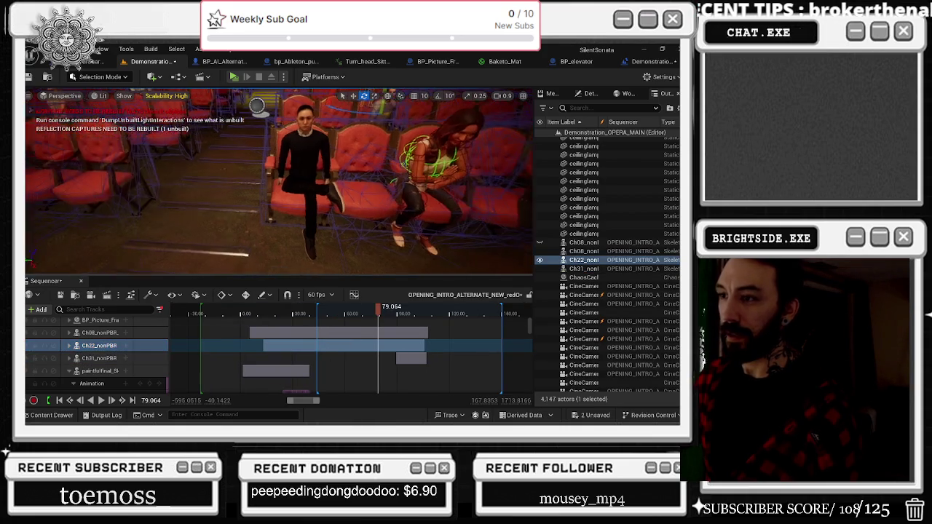
left_click(102, 332)
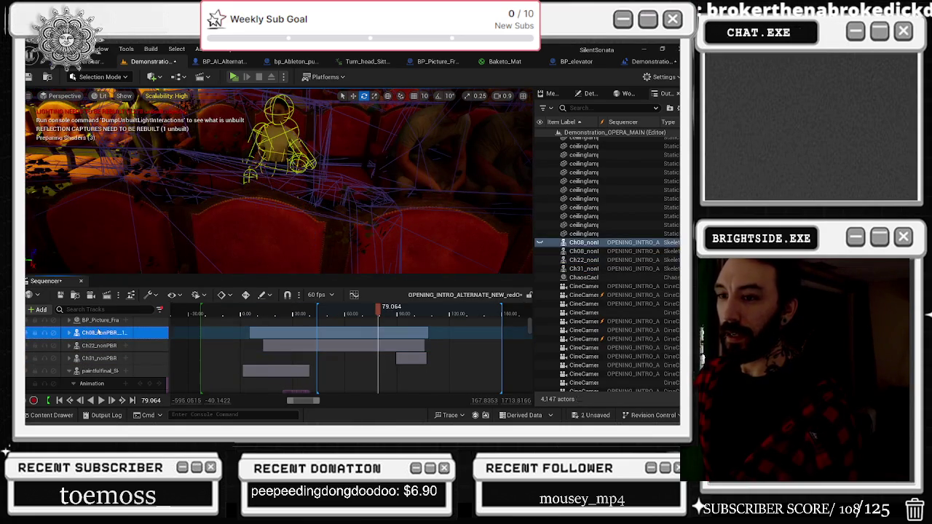
key("f")
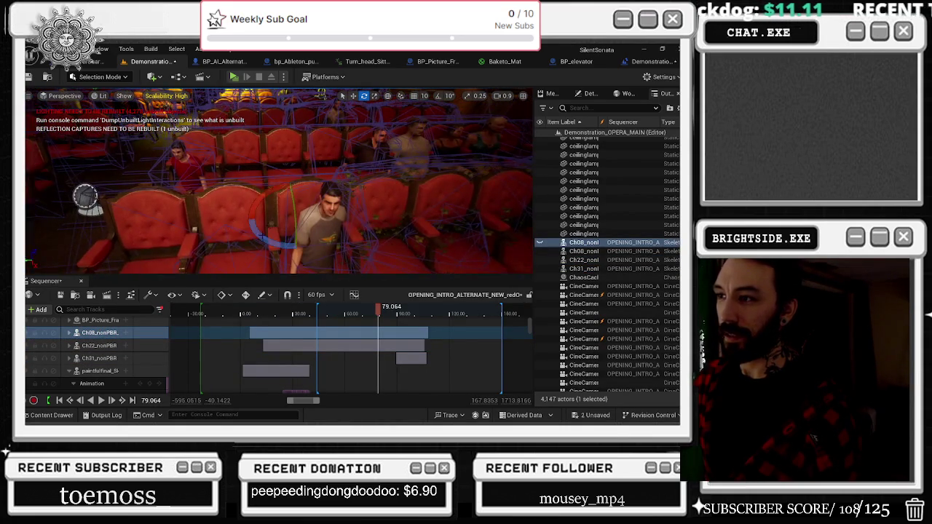
scroll(257, 248, "up", 3)
left_click(100, 320)
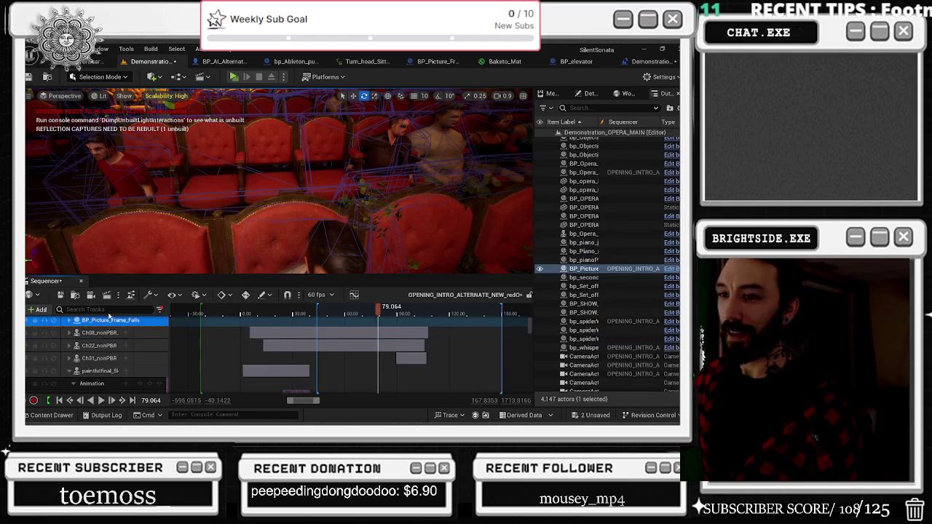
key("f")
left_click_drag(279, 182, 279, 182)
Undo, then frame and orbit the Kneeling_Idle2 and Kneeling_Idle characters.
key("ctrl+z")
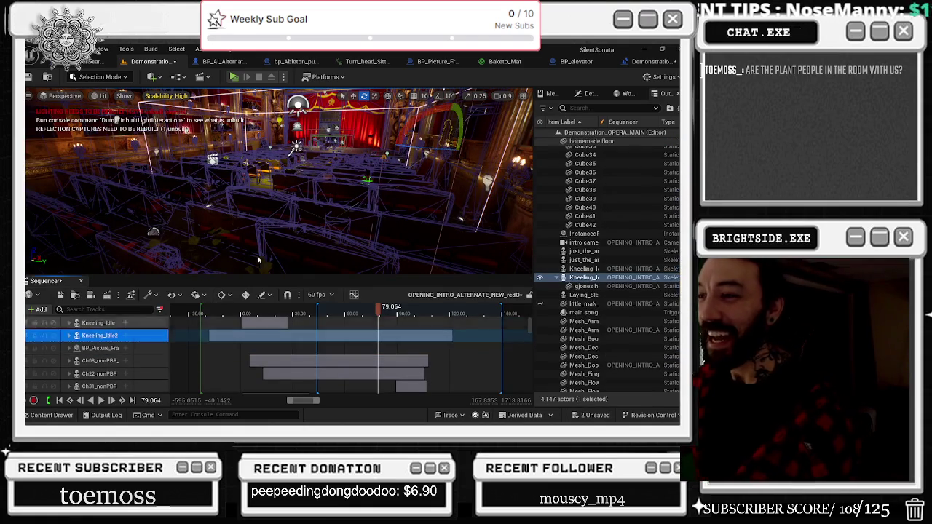
key("f")
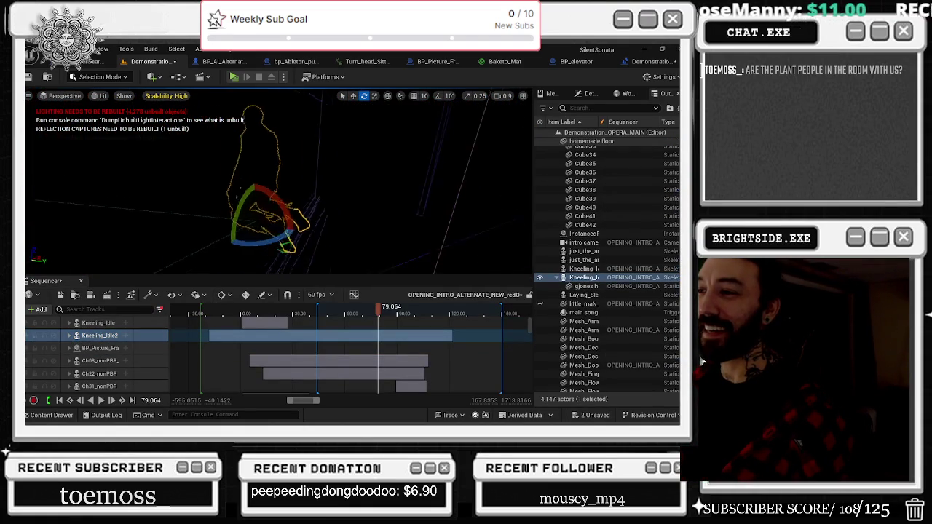
left_click_drag(279, 182, 279, 182)
left_click(98, 323)
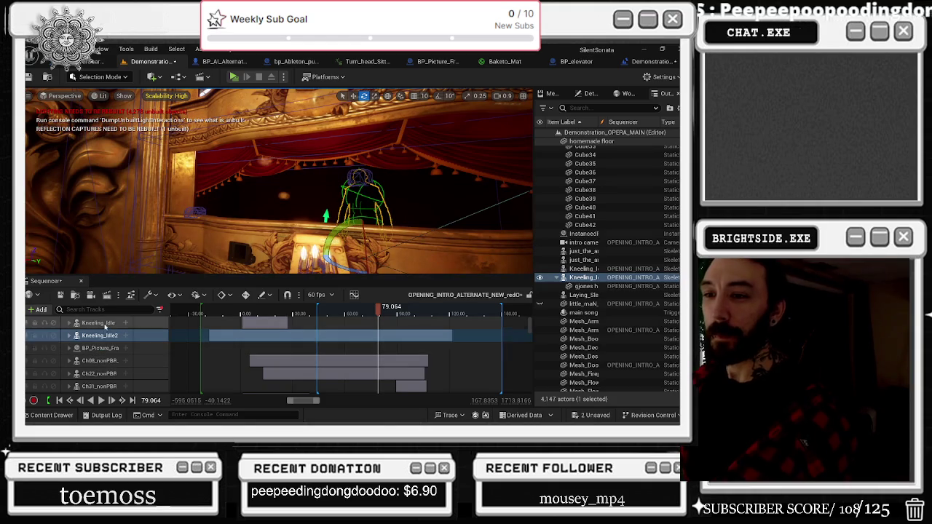
key("f")
left_click_drag(383, 153, 468, 176)
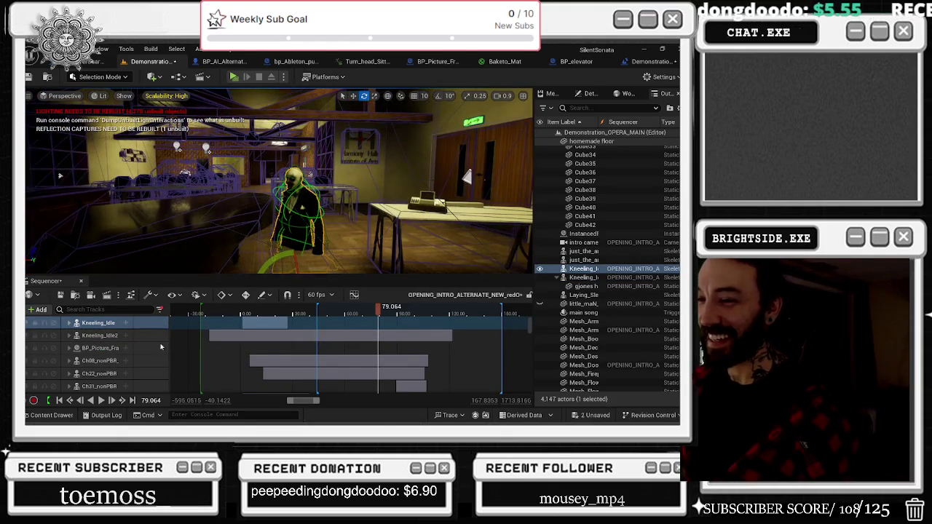
Select the picture frame and Ch08_nonPBR tracks, then frame Ch22 and Ch31 characters.
left_click(109, 349)
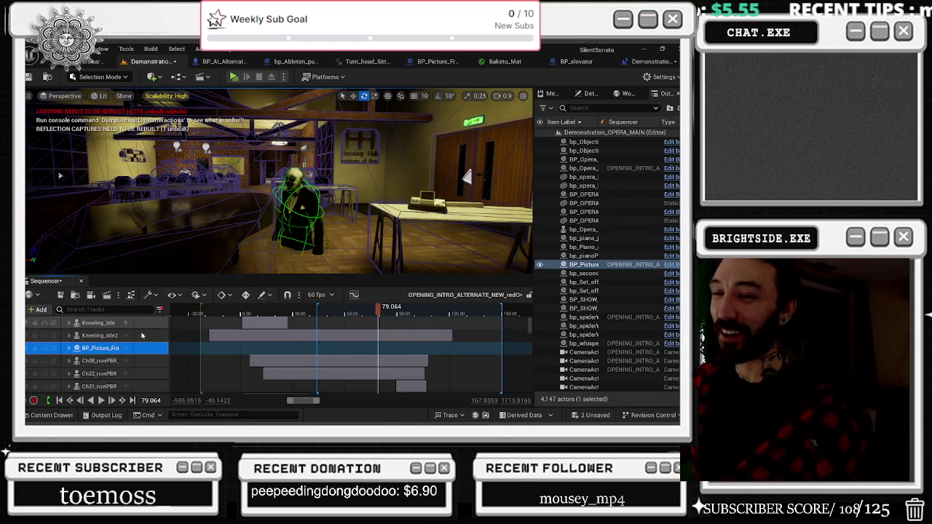
left_click(109, 361, "ctrl")
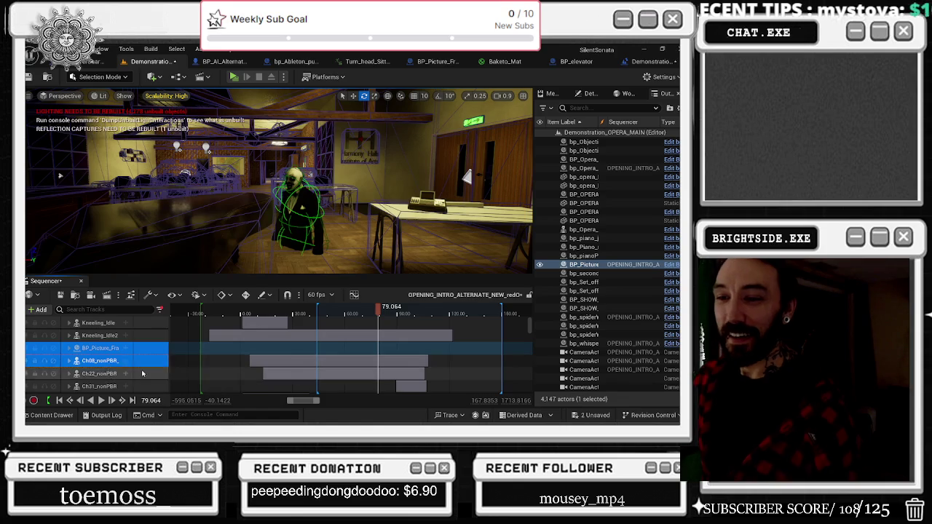
key("F2")
left_click(106, 373)
key("f")
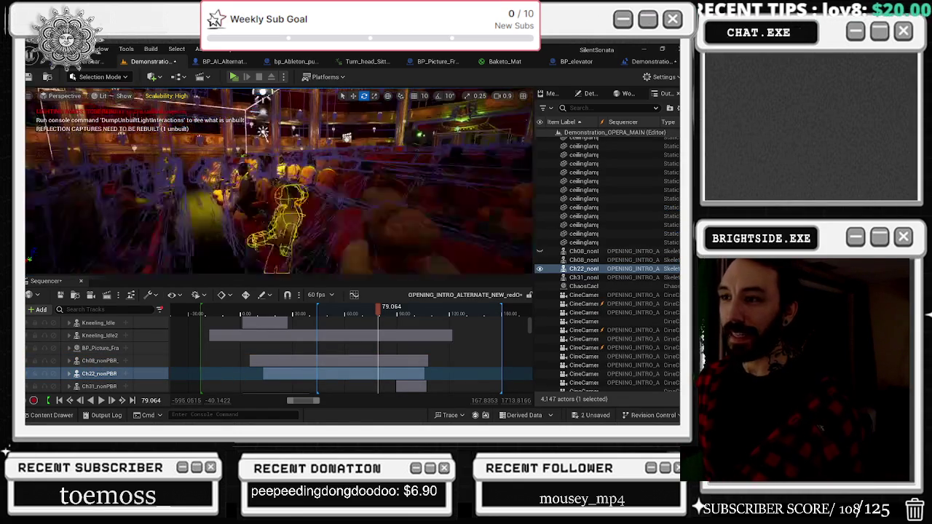
left_click(99, 386)
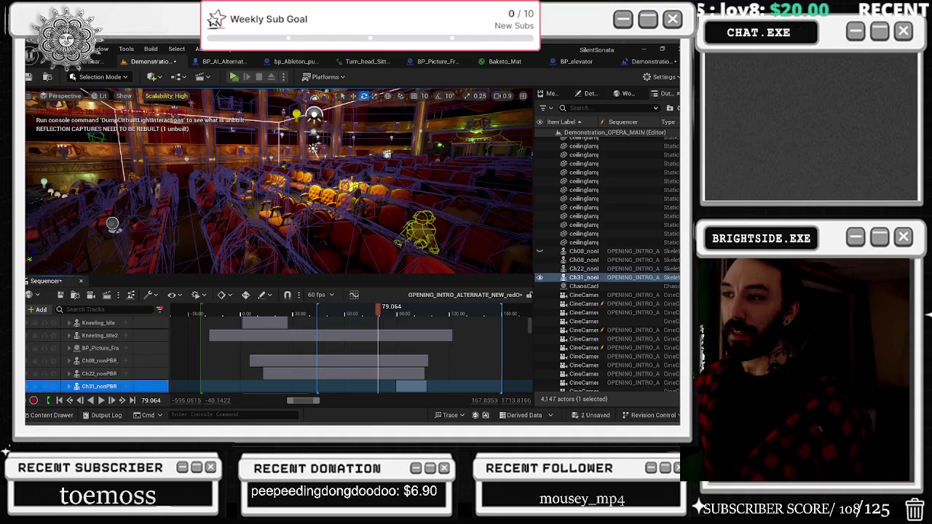
key("f")
Frame the paintfulfinal character, collapse its track, and frame the Ch08 character.
scroll(106, 362, "down", 3)
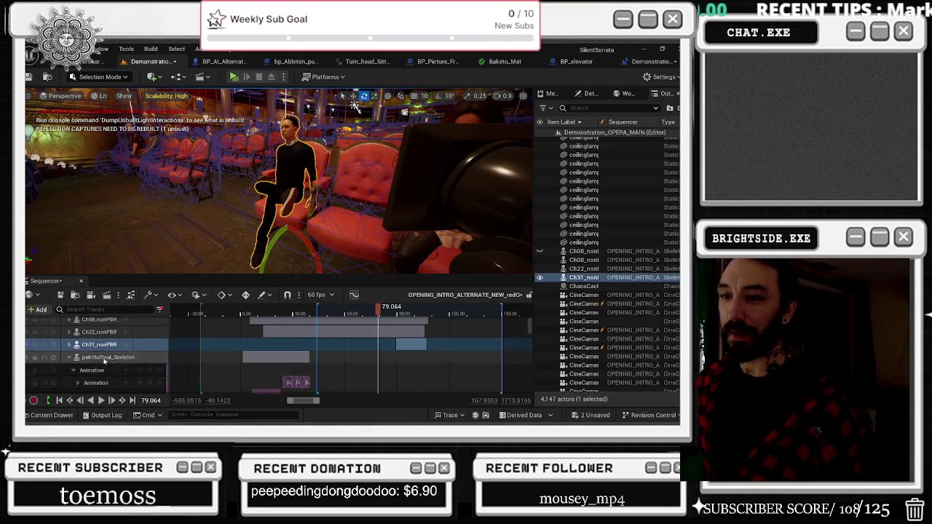
left_click(102, 358)
key("f")
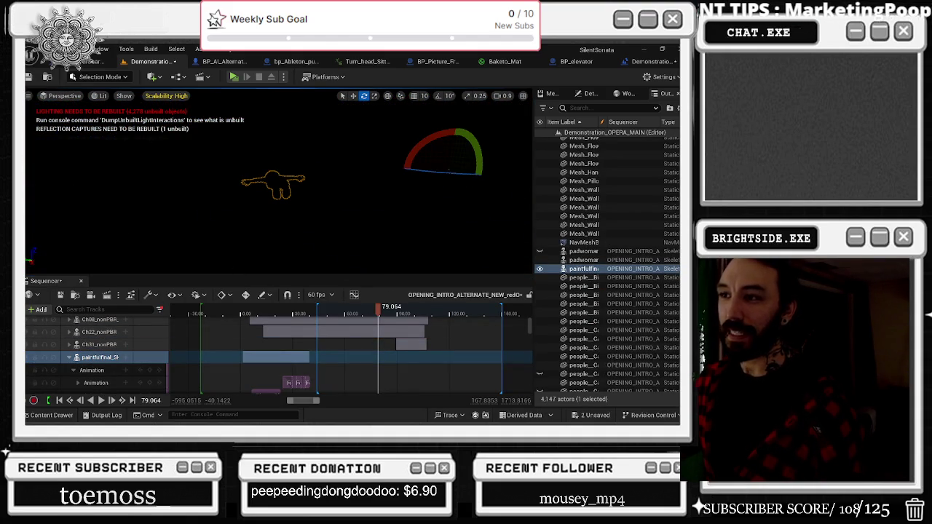
left_click(68, 357)
left_click(98, 371, "shift")
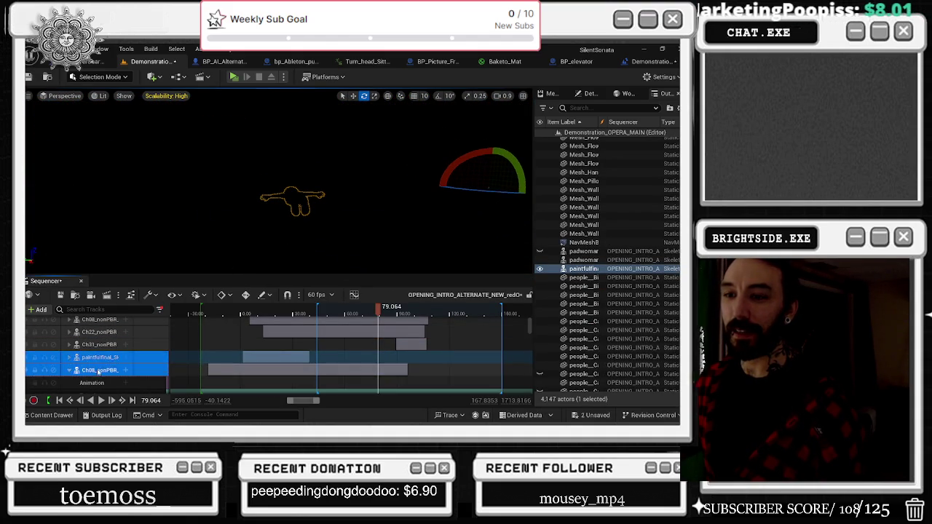
left_click(99, 371)
key("f")
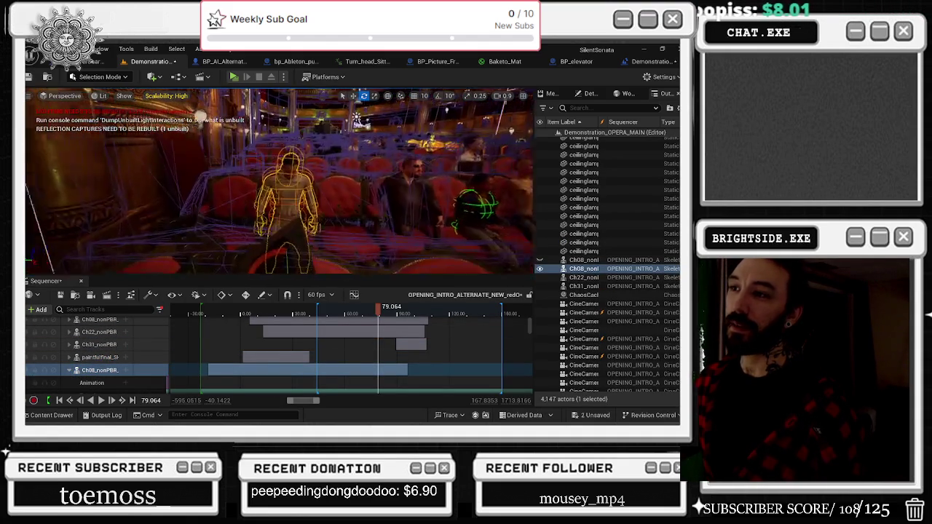
View the seats from the side, collapse Ch08_nonPBR, and fly to the claire and Sitting actors.
scroll(280, 180, "down", 10)
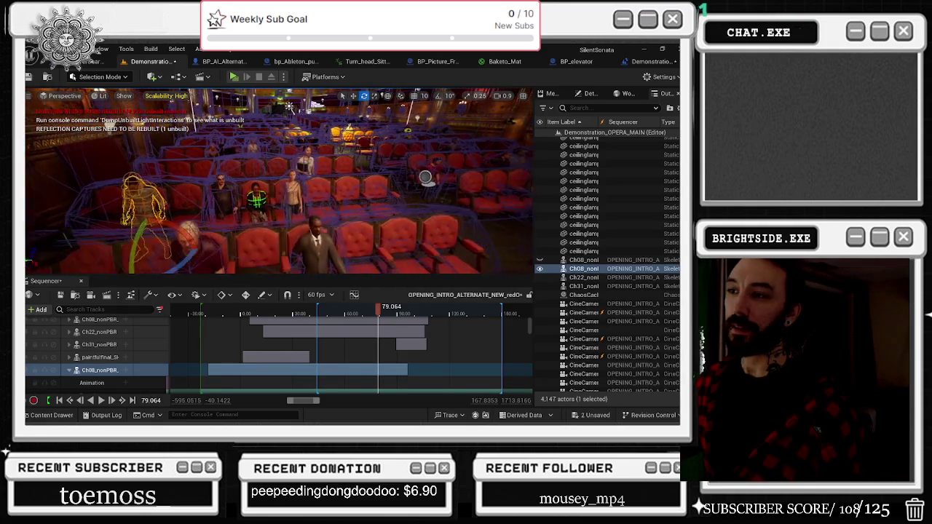
scroll(372, 104, "up", 5)
left_click_drag(373, 106, 311, 90)
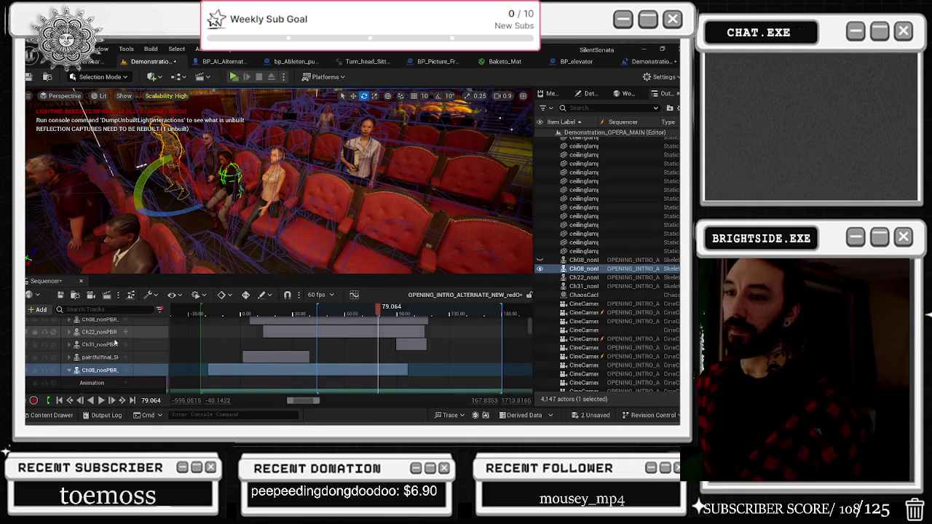
left_click(70, 371)
scroll(95, 375, "down", 1)
left_click(98, 370)
double_click(100, 370)
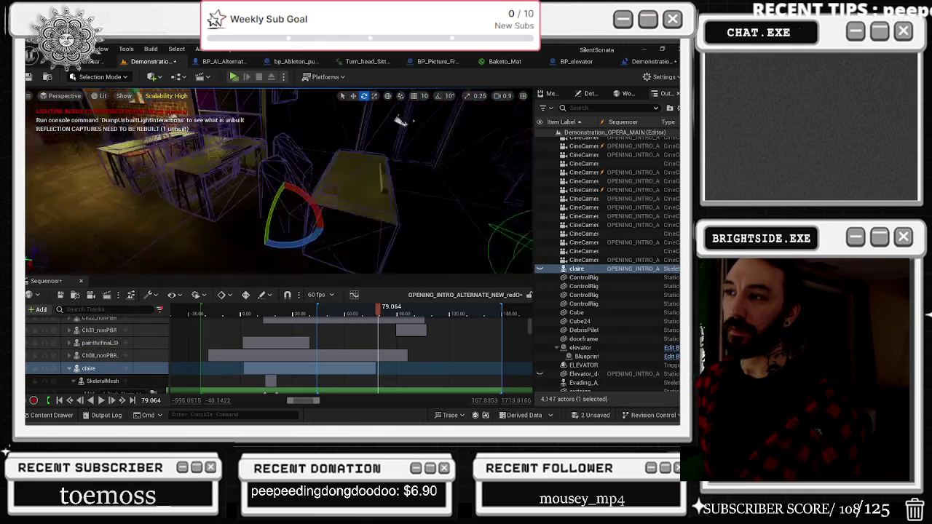
scroll(109, 350, "down", 3)
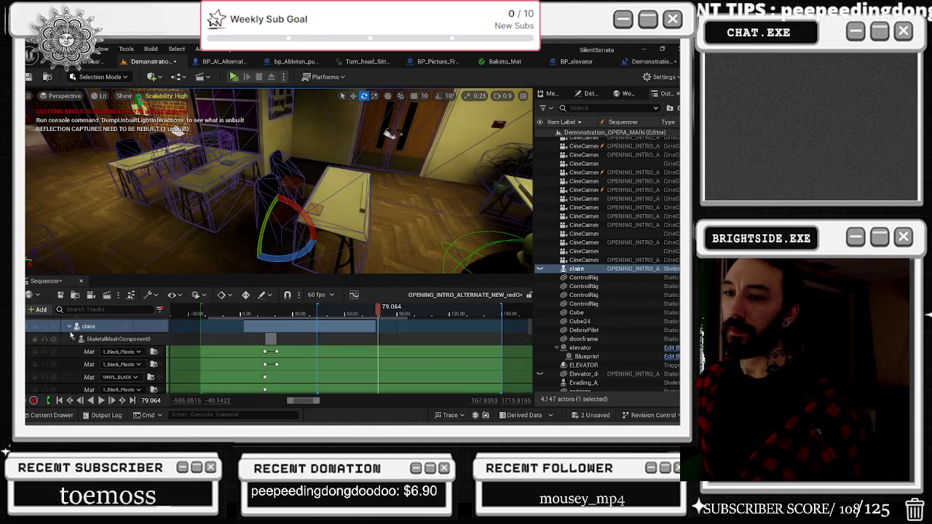
double_click(89, 339)
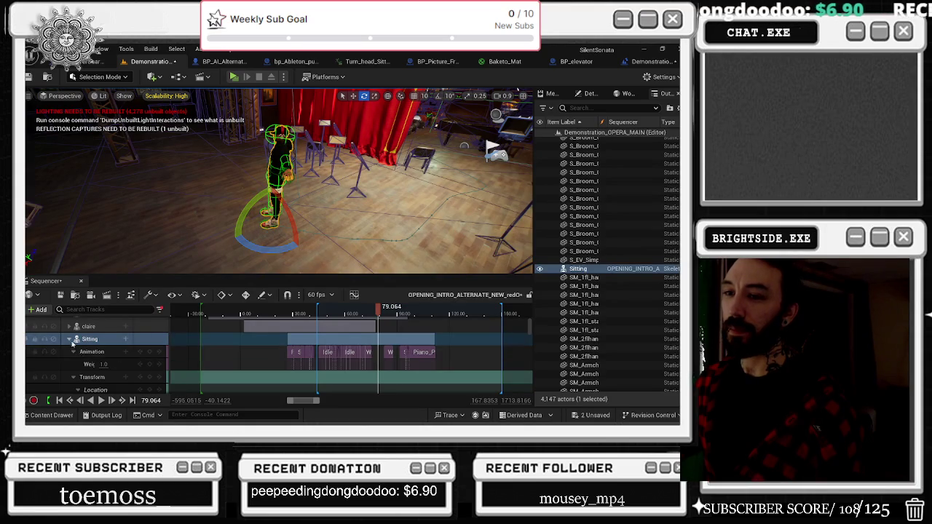
Step down the track list framing padwoman, padwoman2 and the Piano_Playing character.
key("Left")
key("Down")
key("f")
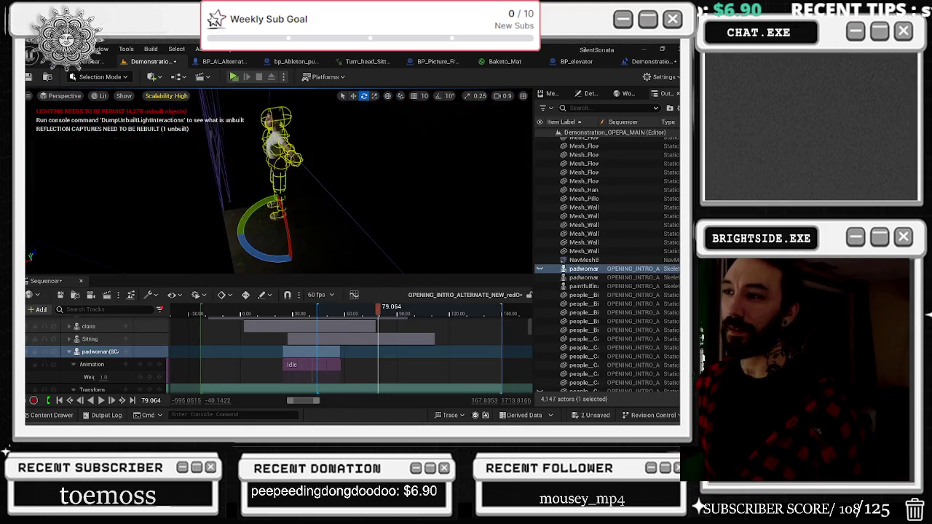
key("Left")
key("shift+Down")
left_click(108, 348)
key("f")
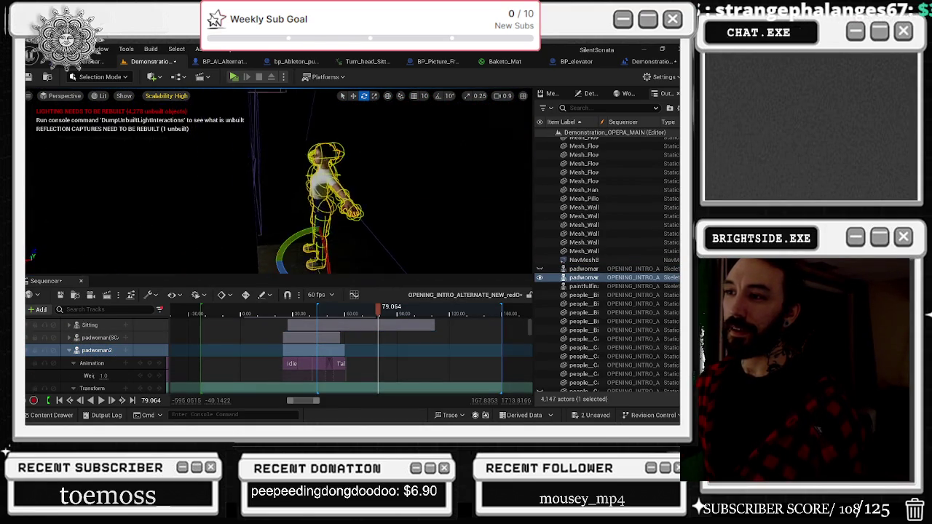
key("Left")
key("Down")
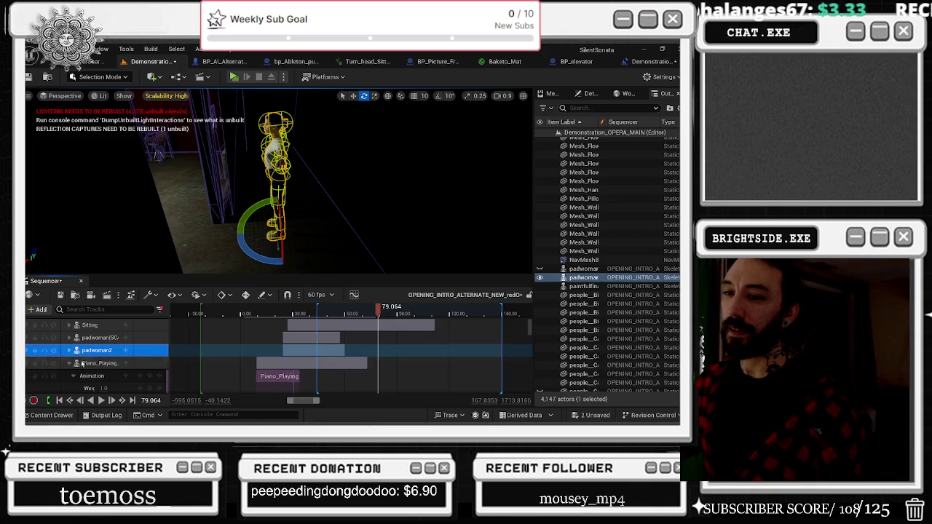
key("f")
Frame the second piano player, collapse Piano_Playing_5, and frame and expand Picking_Up_Object.
scroll(127, 353, "down", 4)
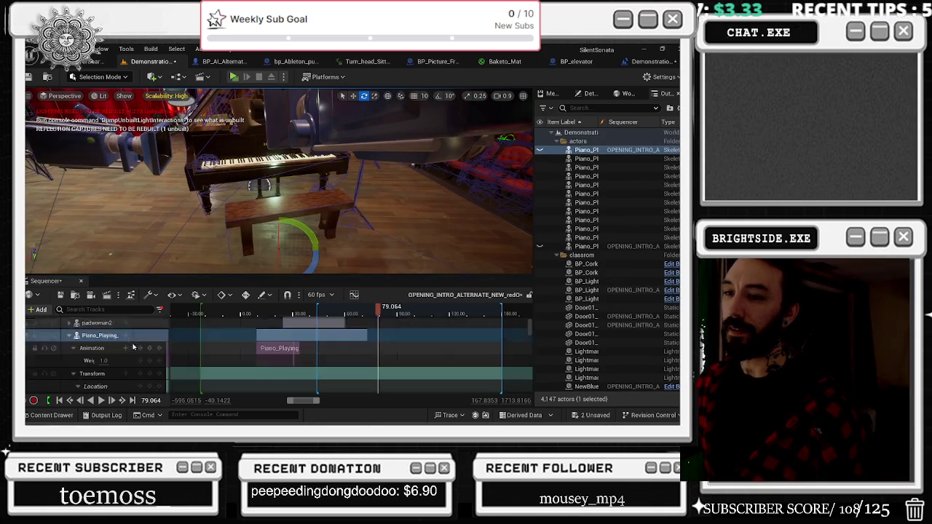
scroll(127, 353, "up", 3)
left_click(109, 348)
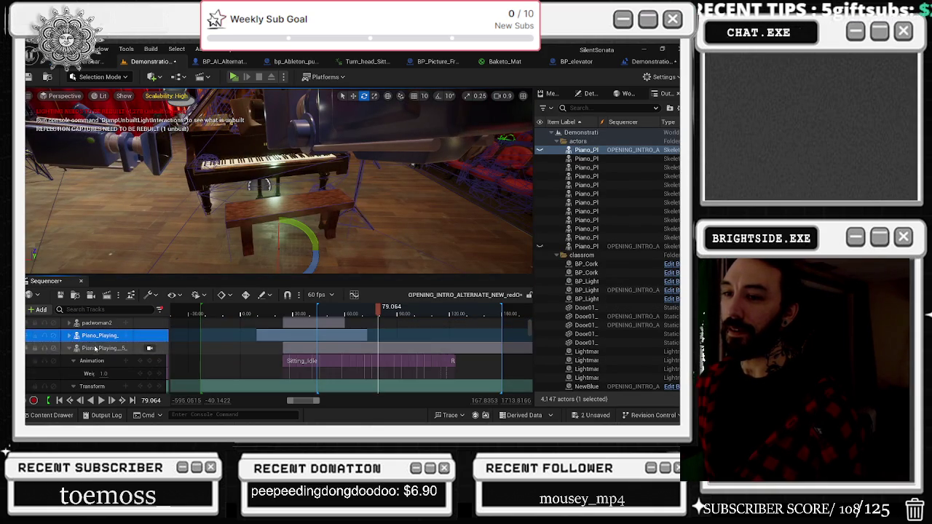
key("f")
key("w")
scroll(67, 321, "down", 2)
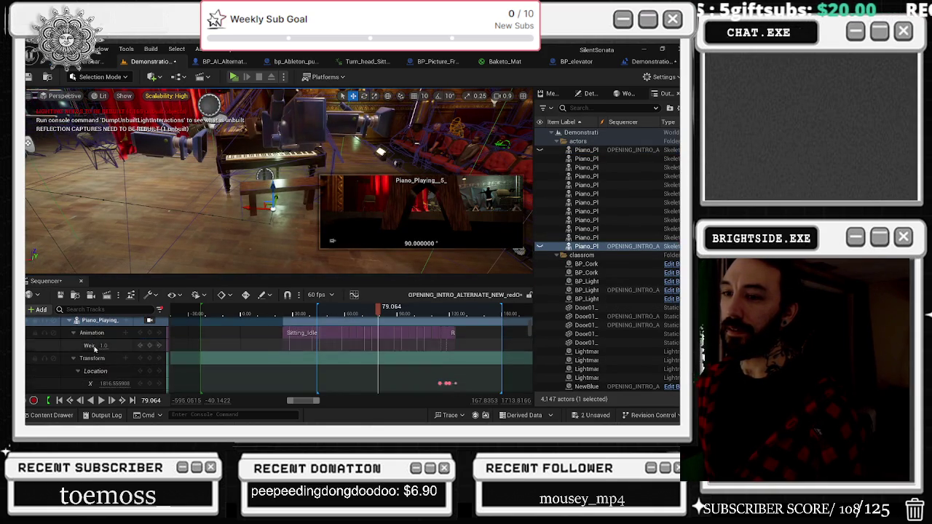
left_click(68, 321)
left_click(94, 332)
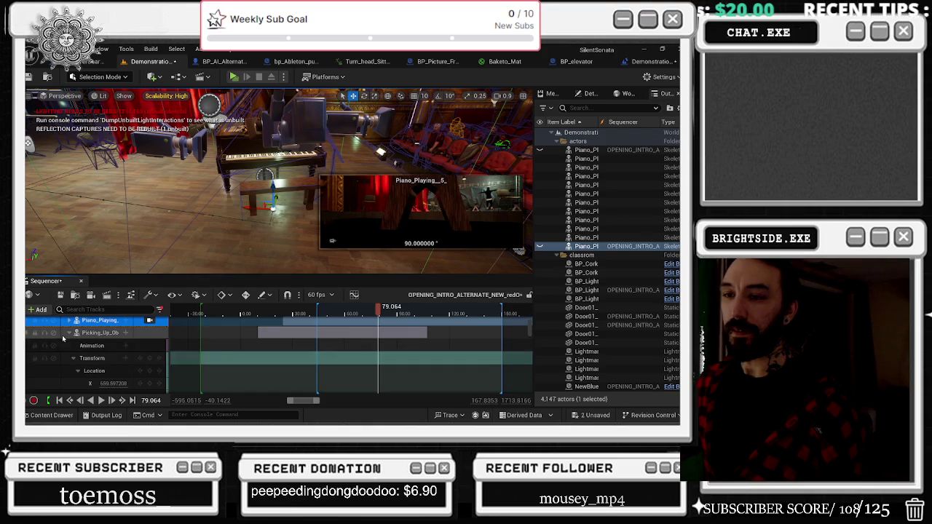
key("f")
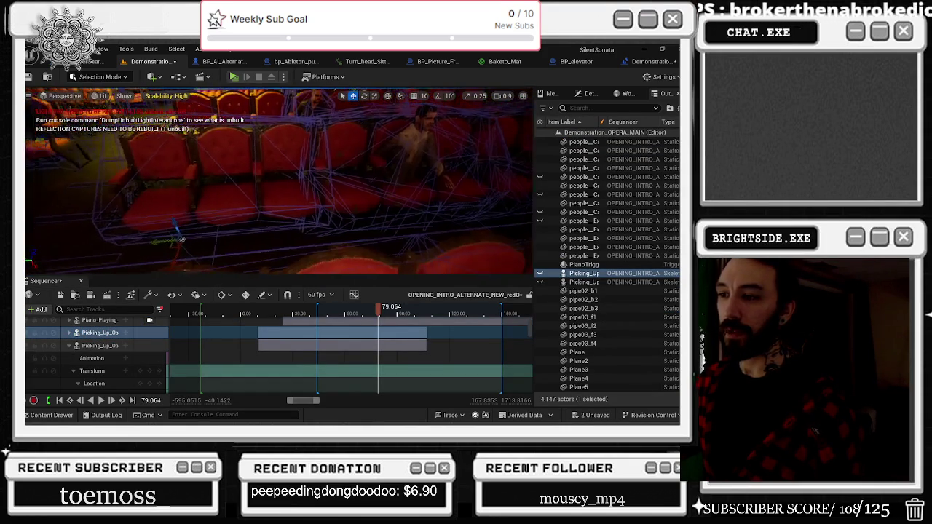
left_click(69, 333)
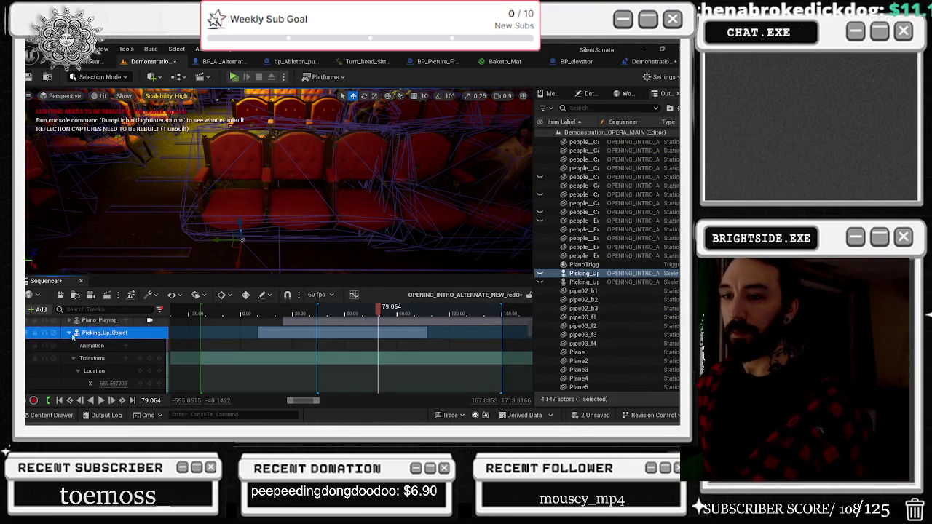
Key Picking_Up_Object visible at the 9.901 visibility key and preview the shot before it.
scroll(94, 364, "down", 3)
scroll(102, 375, "down", 3)
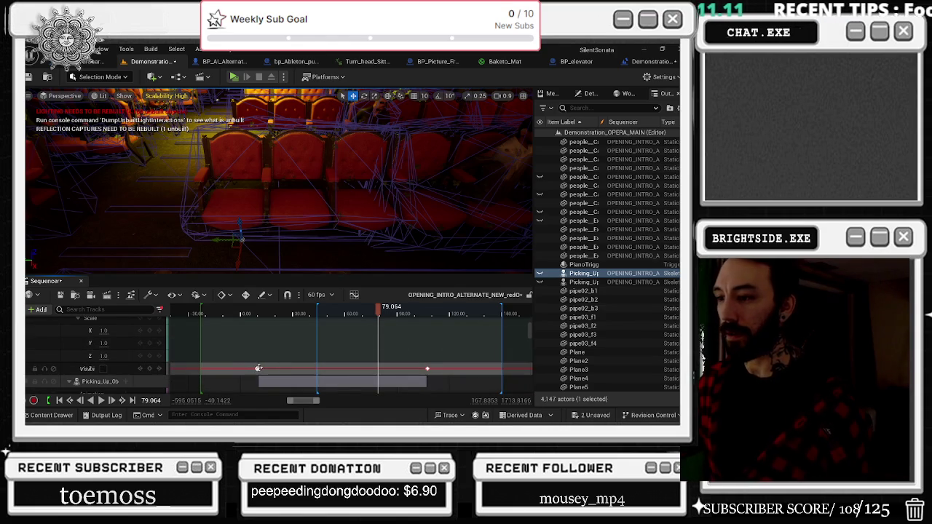
left_click(258, 368)
left_click(107, 369)
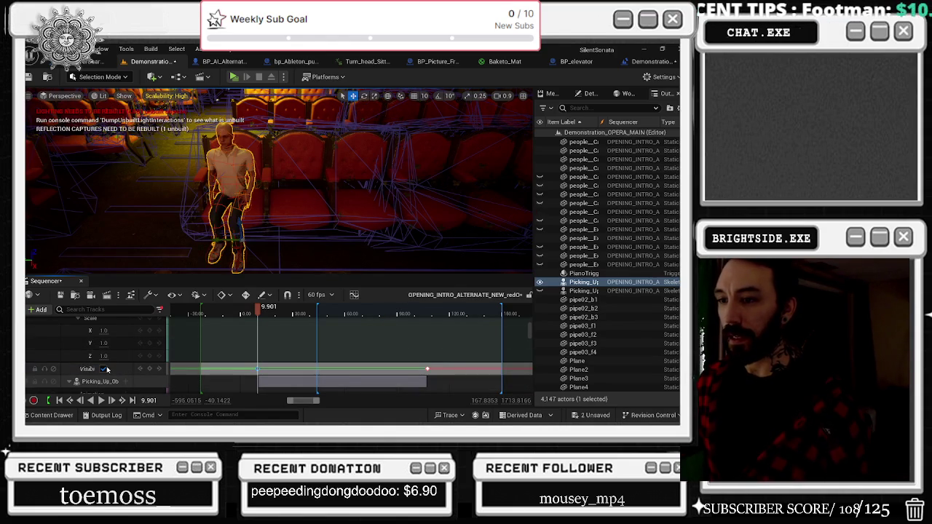
mouse_move(257, 307)
left_mouse_down()
mouse_move(234, 309)
mouse_move(255, 314)
left_mouse_up()
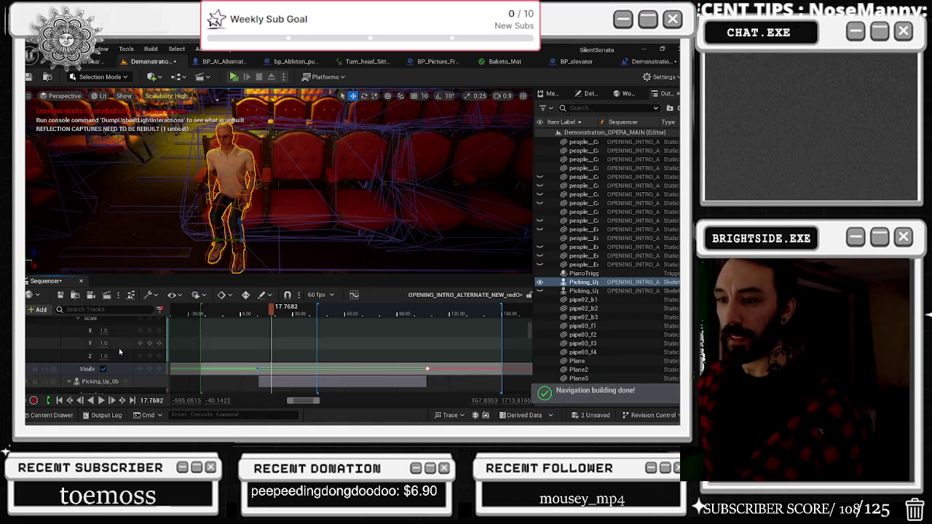
Browse the Picking_Up_Object and Picking_Up_Object2 tracks, then collapse Picking_Up_Object2.
scroll(114, 356, "down", 3)
scroll(114, 356, "up", 5)
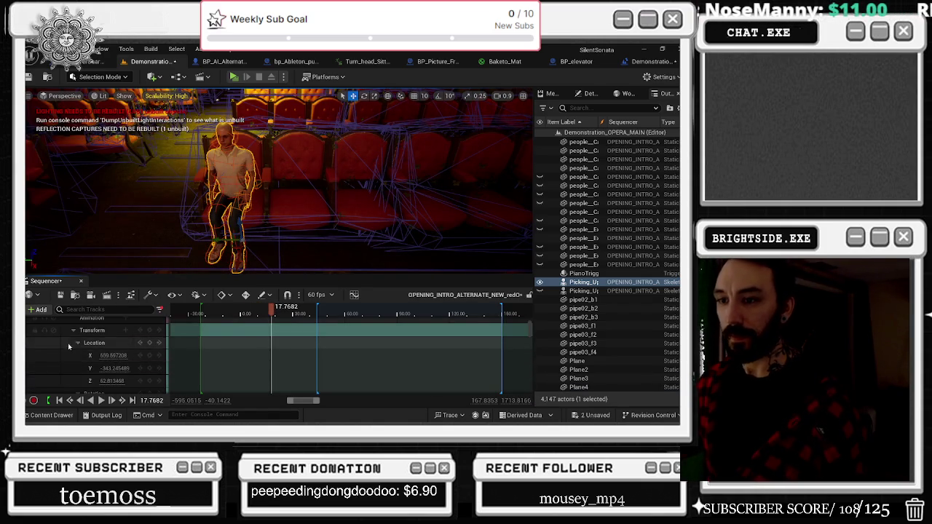
left_click(85, 361)
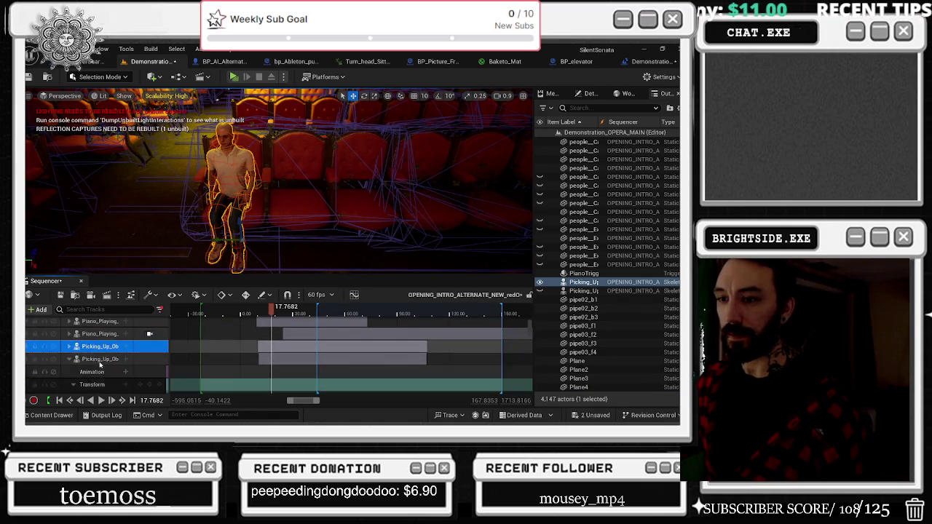
left_click(101, 372)
scroll(114, 366, "down", 5)
scroll(113, 366, "down", 5)
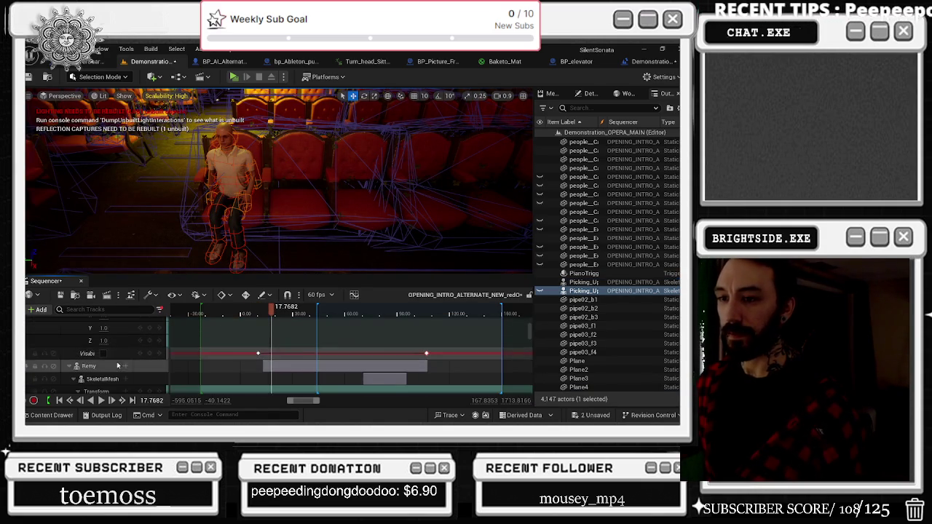
scroll(108, 362, "up", 5)
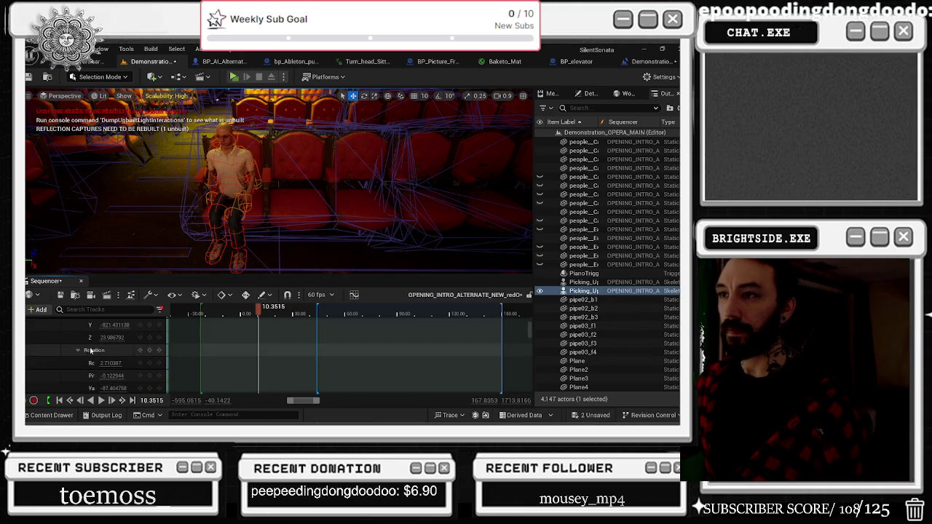
scroll(116, 353, "down", 3)
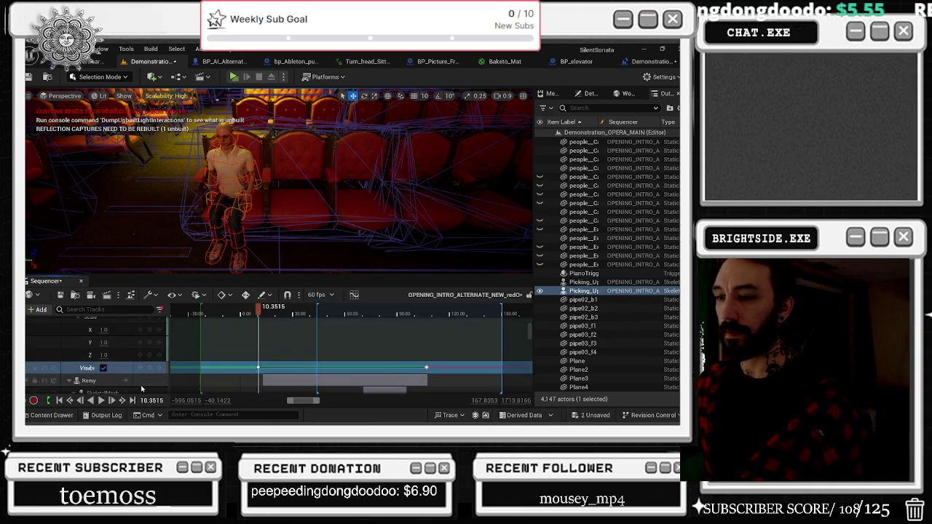
scroll(116, 364, "up", 5)
left_click(97, 361)
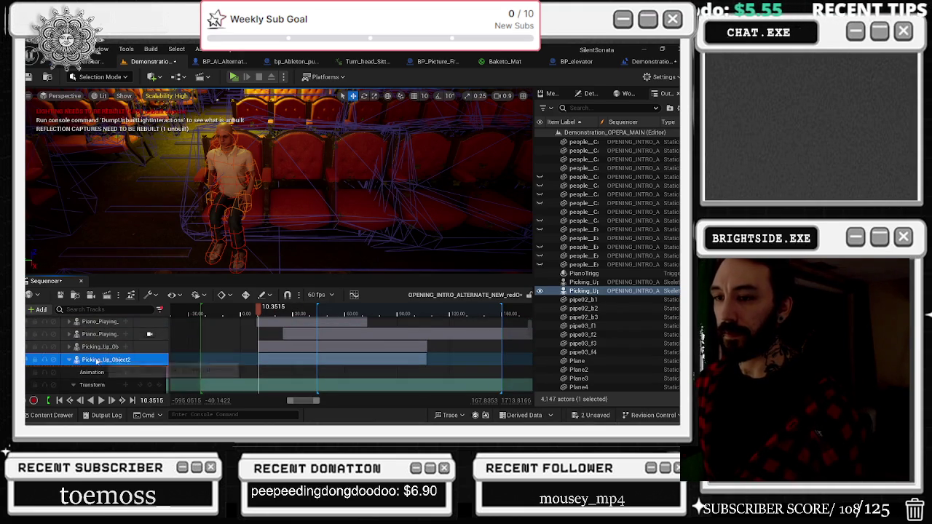
left_click(69, 360)
Select Remy, nudge its Visibility key slightly later, and return near the sequence start.
left_click(99, 372, "ctrl")
left_click(99, 372)
scroll(105, 373, "down", 5)
scroll(107, 374, "down", 5)
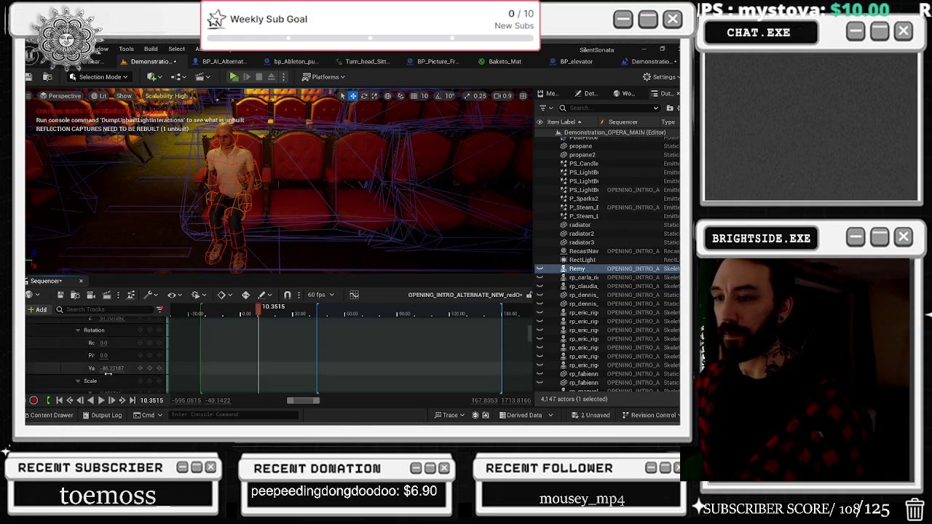
left_click_drag(260, 376, 263, 376)
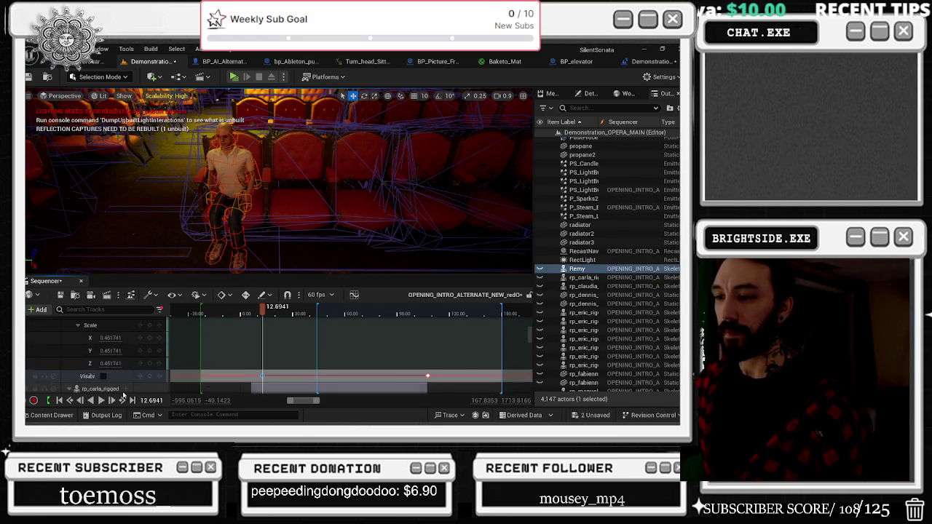
left_click(244, 315)
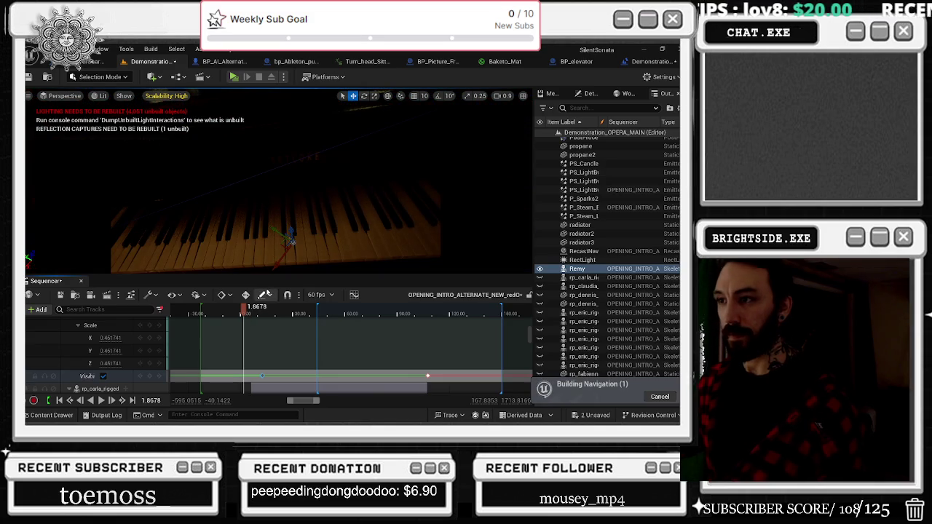
Scrub to the hallway, then key rp_eric_rigged visible at 5.9152 and preview the shot.
mouse_move(244, 308)
left_mouse_down()
mouse_move(397, 308)
mouse_move(381, 309)
left_mouse_up()
left_click(99, 388)
scroll(92, 352, "down", 3)
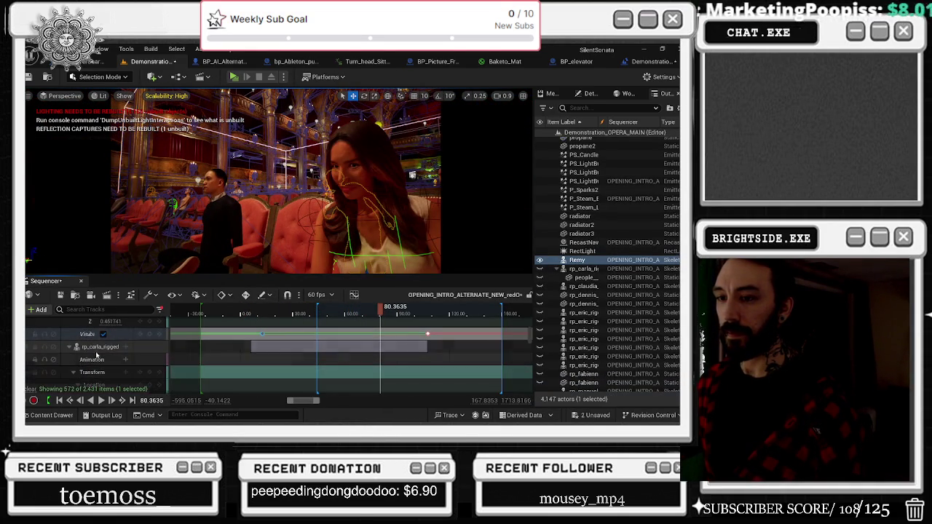
scroll(92, 352, "up", 4)
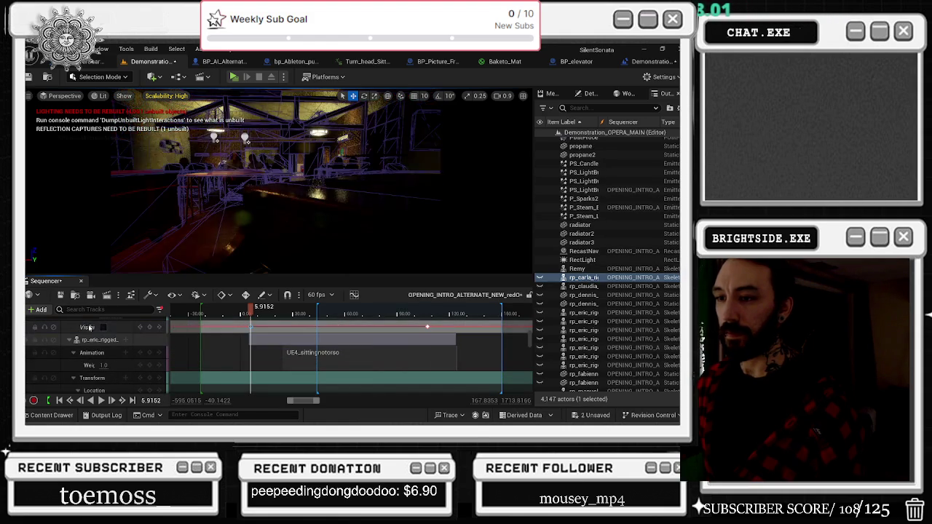
left_click(250, 328)
left_click_drag(168, 327, 172, 328)
left_click(106, 328)
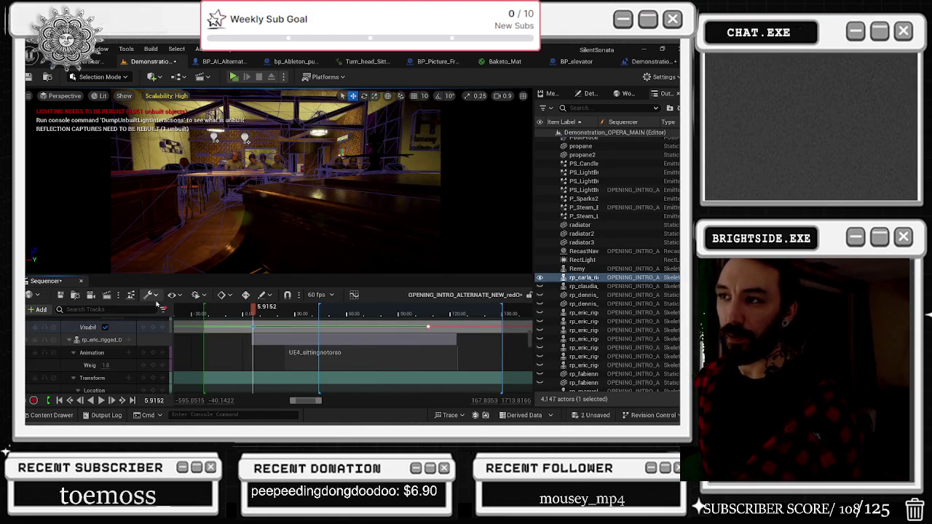
mouse_move(246, 315)
left_mouse_down()
mouse_move(232, 315)
mouse_move(291, 309)
left_mouse_up()
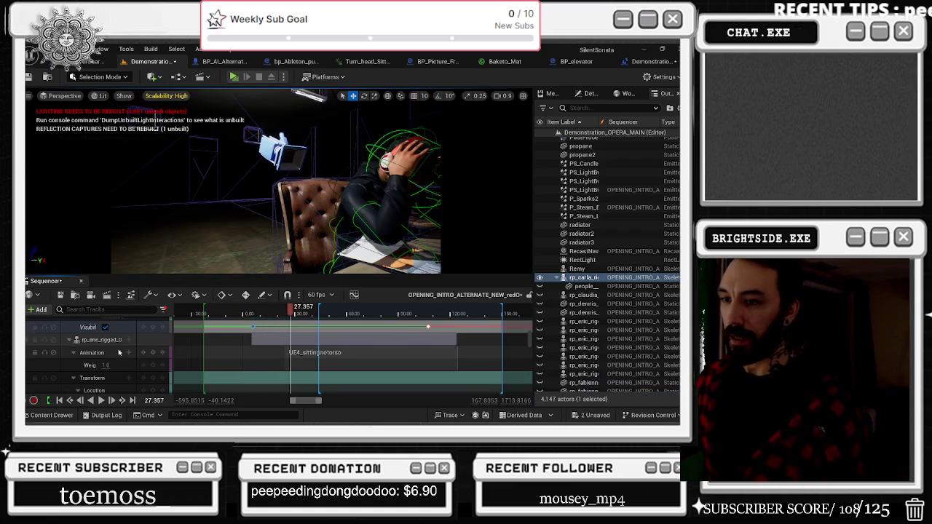
Turn the eric rig's visibility on at the 4.7229 key and keep it visible.
scroll(131, 354, "down", 5)
scroll(117, 339, "down", 3)
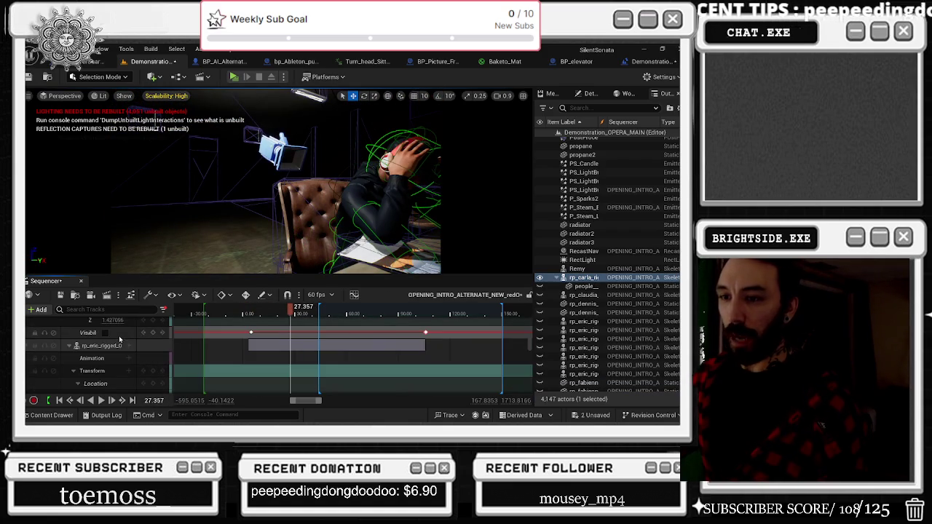
left_click(252, 331)
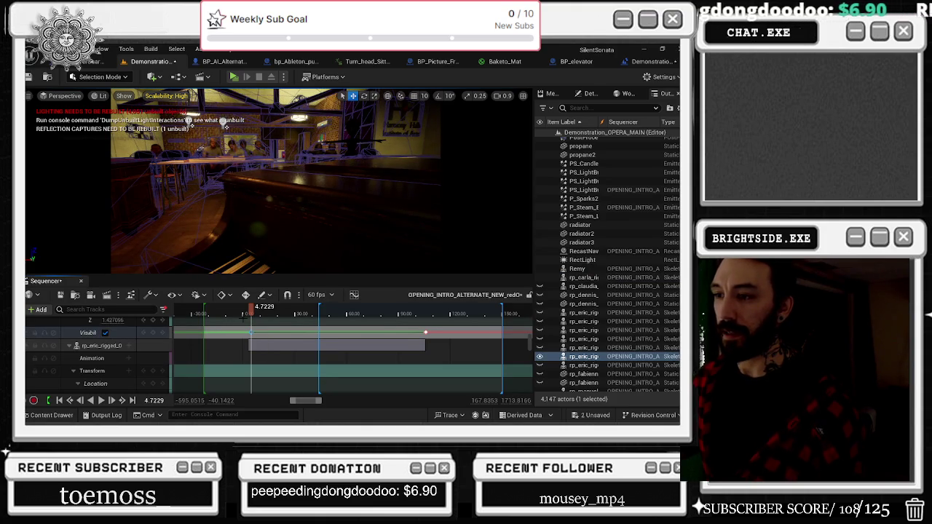
scroll(111, 351, "down", 5)
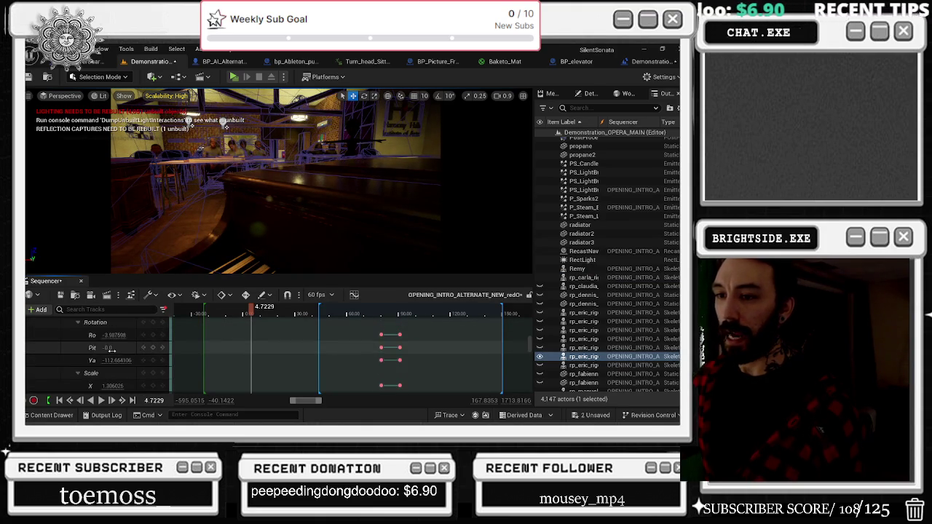
scroll(111, 350, "up", 5)
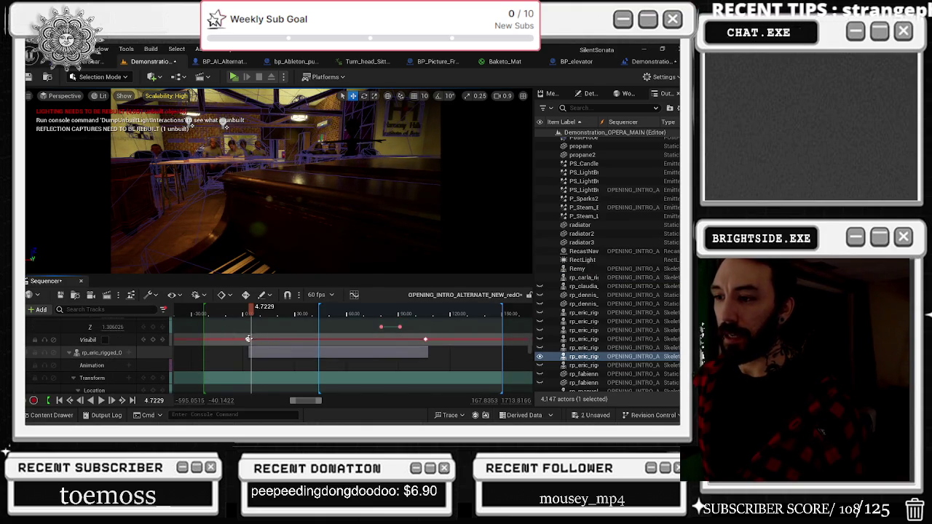
left_click(248, 340)
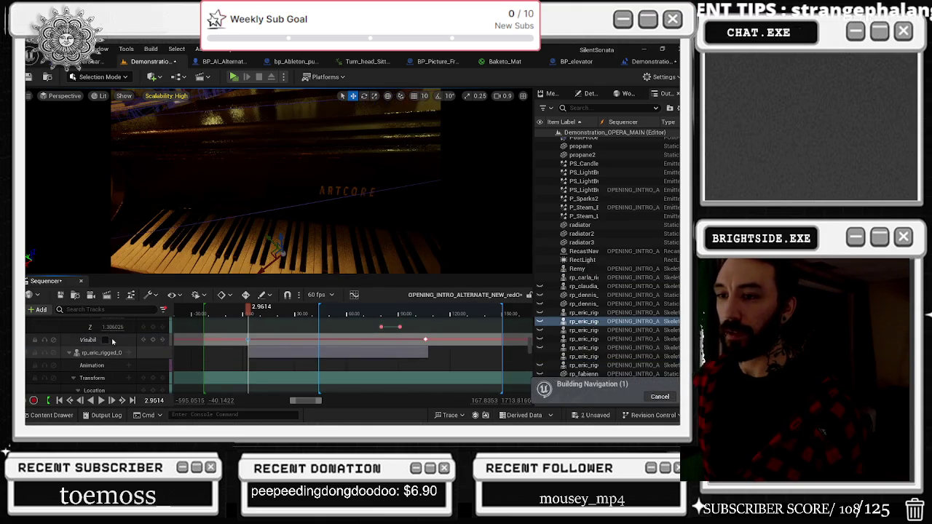
left_click(106, 340)
Preview the shot cuts: play backward, return to the start, then view the seated-character and opera-house shots.
key("Down")
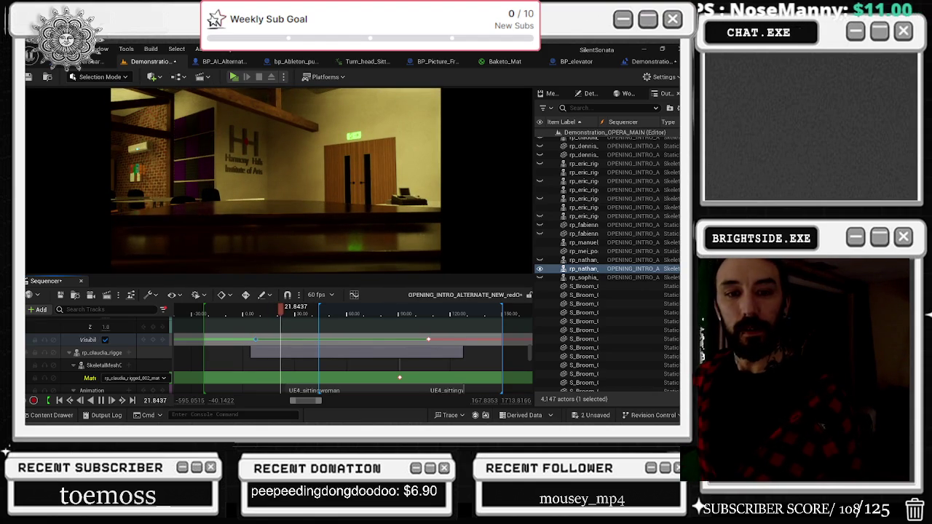
left_click_drag(284, 313, 246, 313)
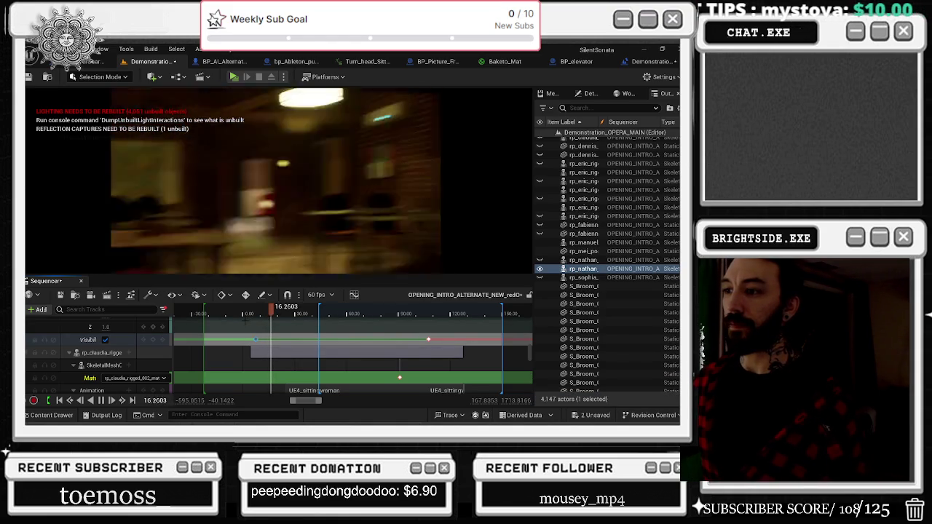
left_click(311, 315)
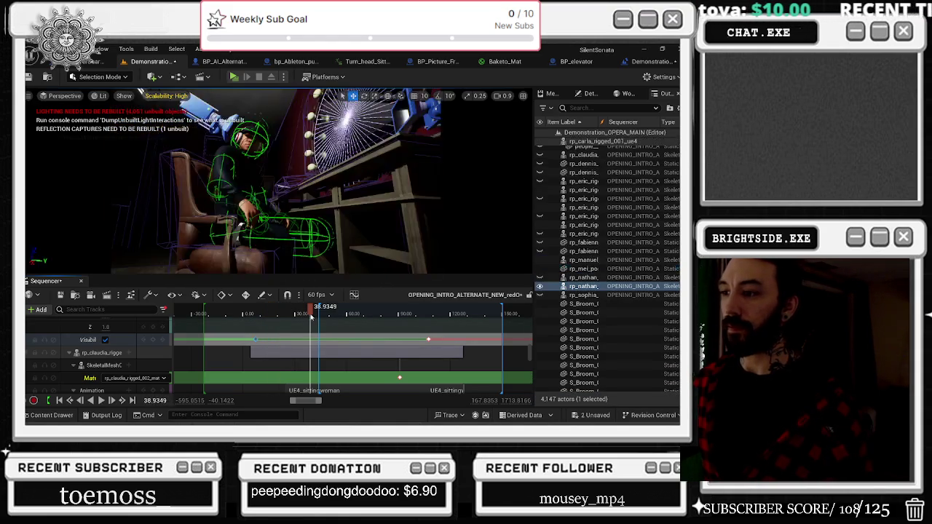
left_click_drag(314, 319, 318, 318)
scroll(131, 356, "down", 3)
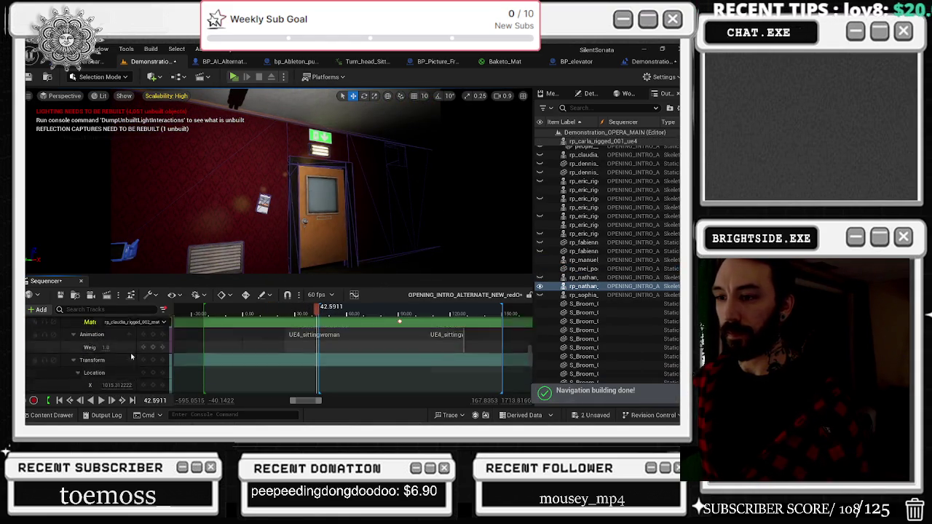
scroll(132, 356, "down", 3)
scroll(120, 355, "down", 2)
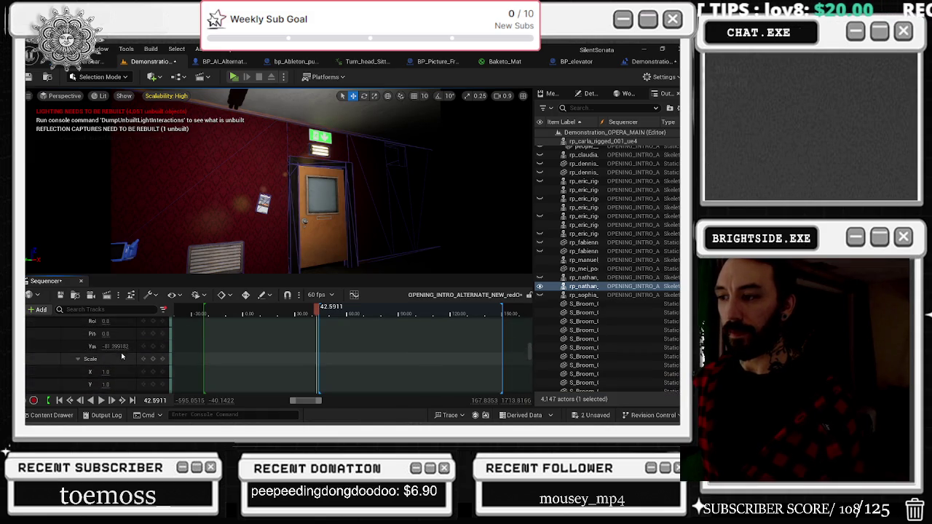
scroll(116, 356, "down", 3)
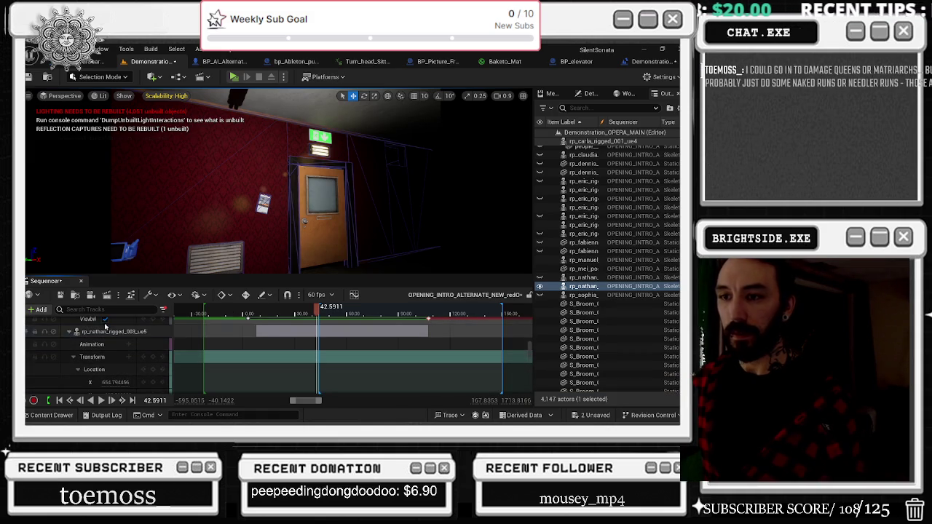
left_click_drag(319, 314, 425, 318)
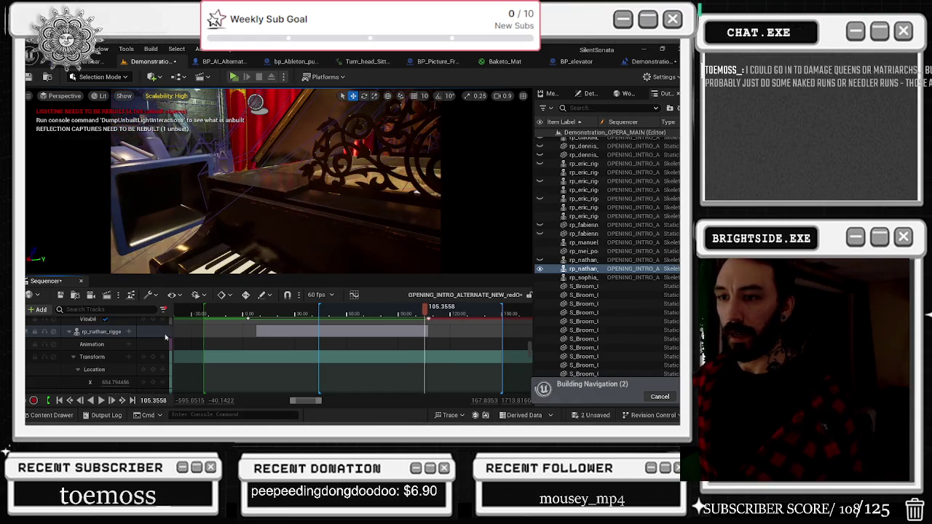
Switch on rp_claudia_rigged's Visibility track at about 4.18.
scroll(132, 340, "up", 2)
scroll(132, 339, "down", 2)
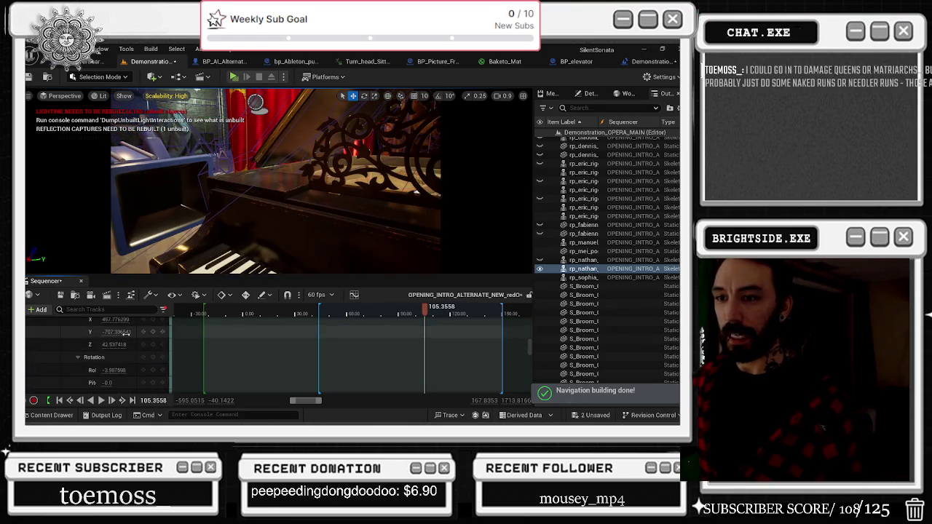
scroll(87, 346, "down", 4)
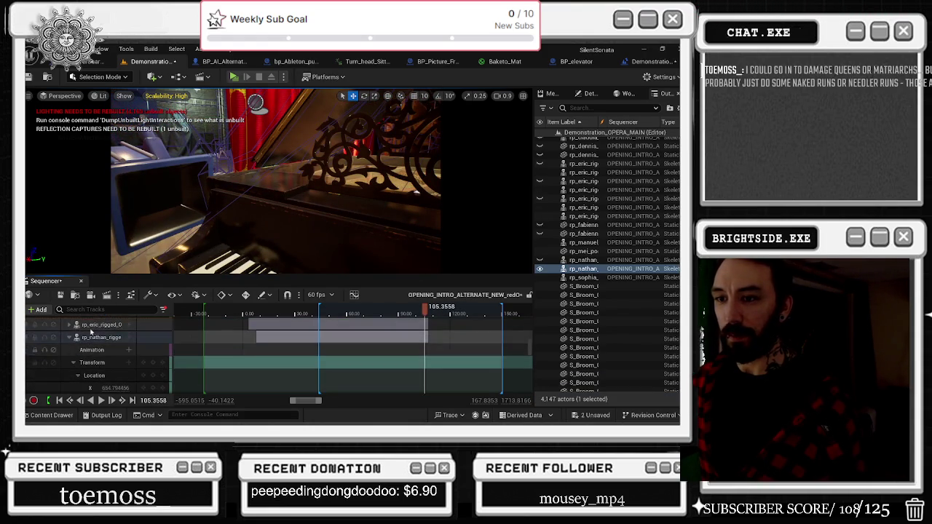
scroll(99, 340, "down", 5)
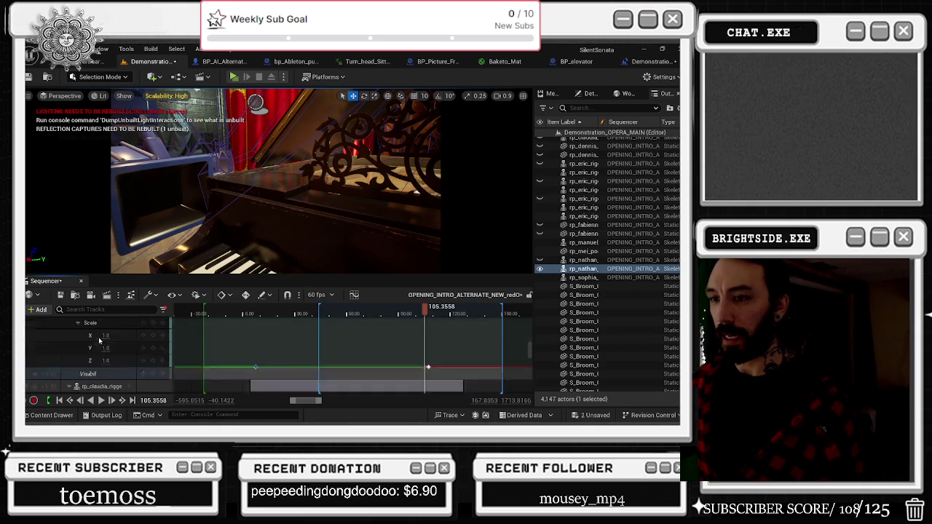
scroll(99, 340, "up", 5)
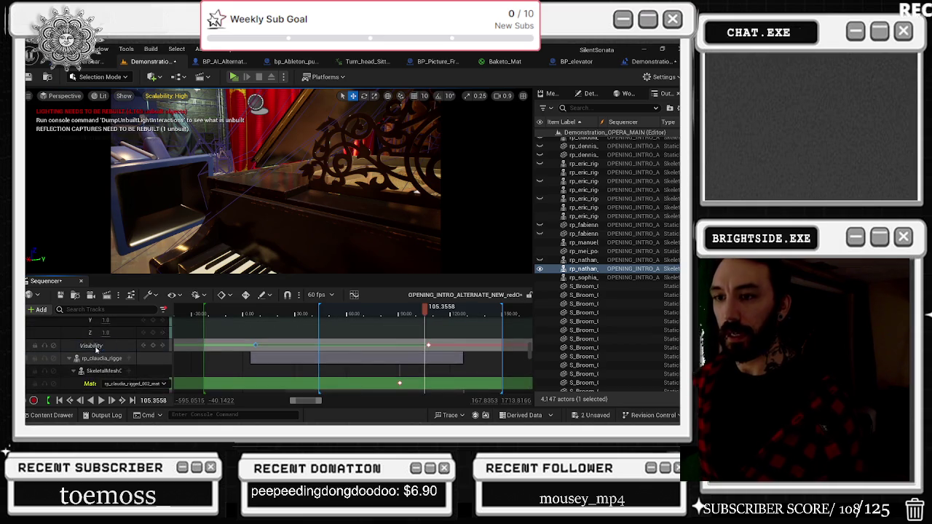
scroll(88, 342, "down", 3)
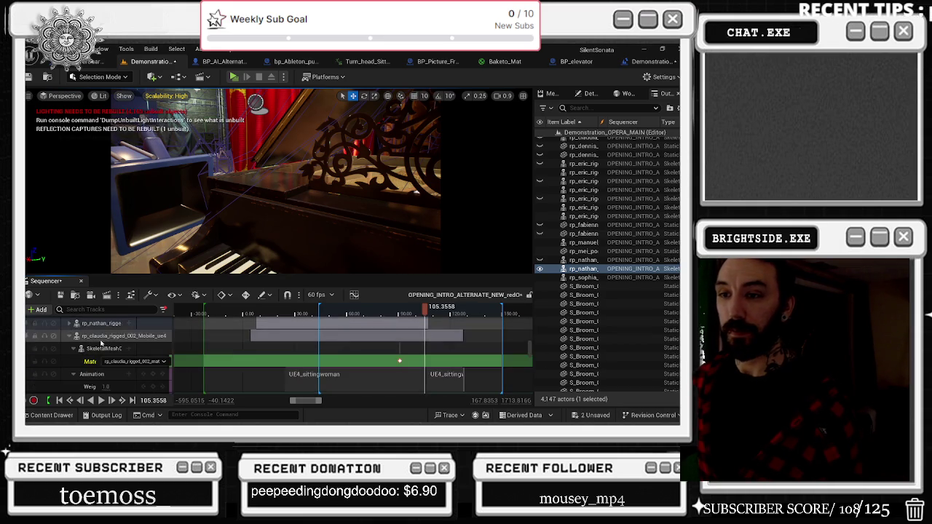
scroll(98, 348, "down", 2)
left_click(107, 382)
key("comma")
left_click(120, 383)
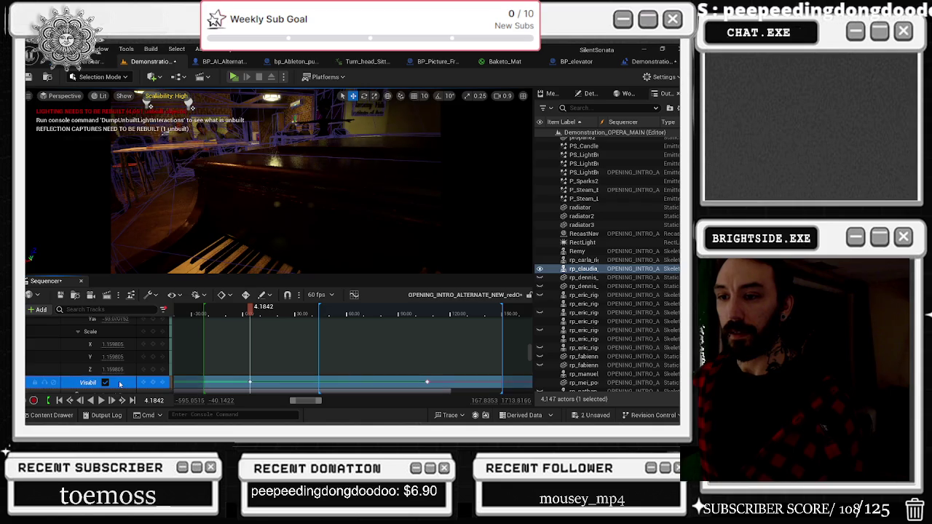
Expand the rp_eric rig's tracks and switch its Visibility on.
scroll(109, 364, "up", 5)
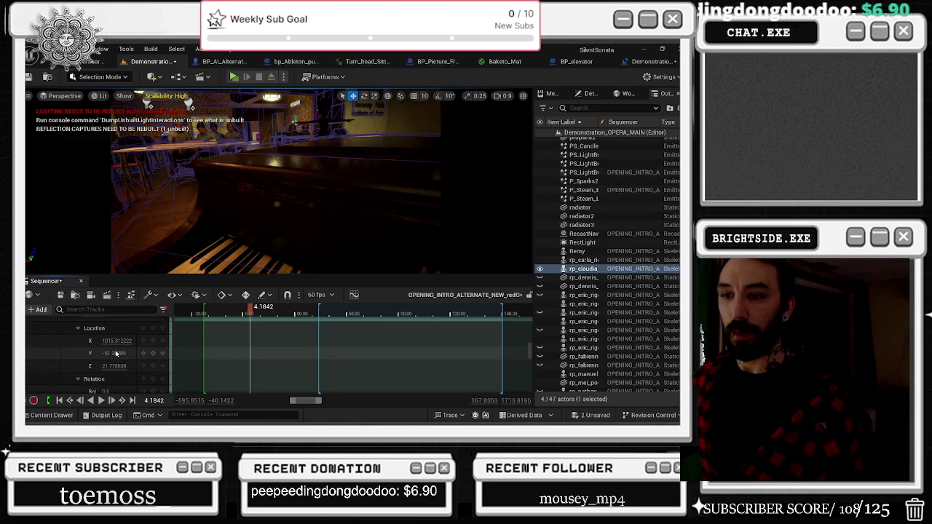
left_click(70, 322)
left_click(109, 333)
scroll(119, 339, "up", 5)
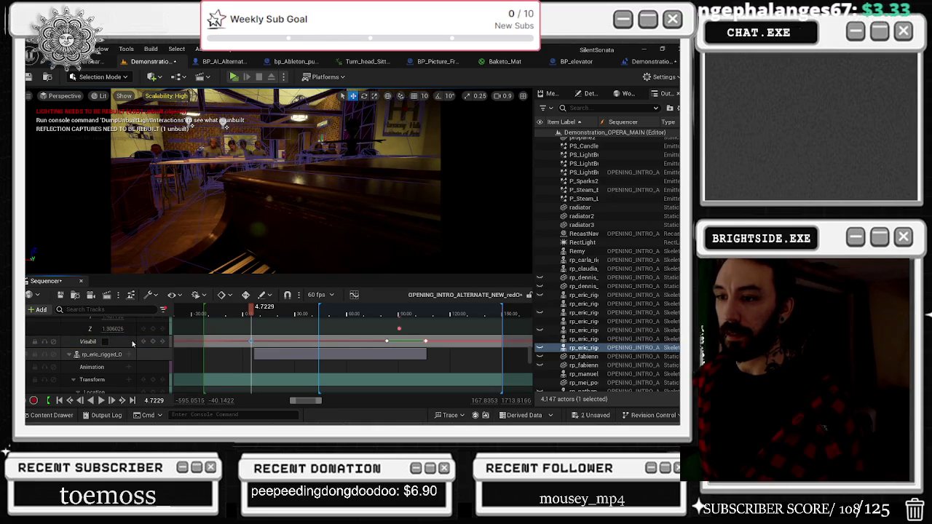
left_click(113, 342)
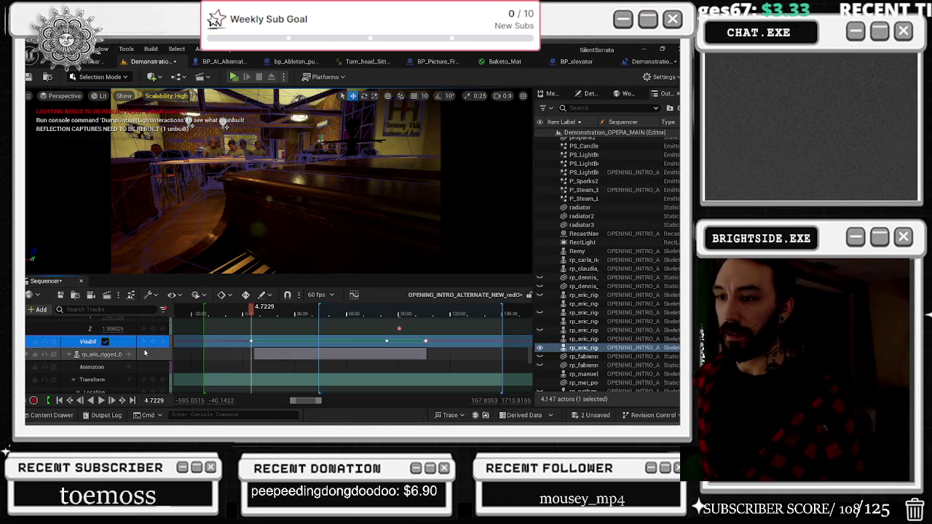
scroll(144, 352, "down", 4)
scroll(144, 351, "up", 5)
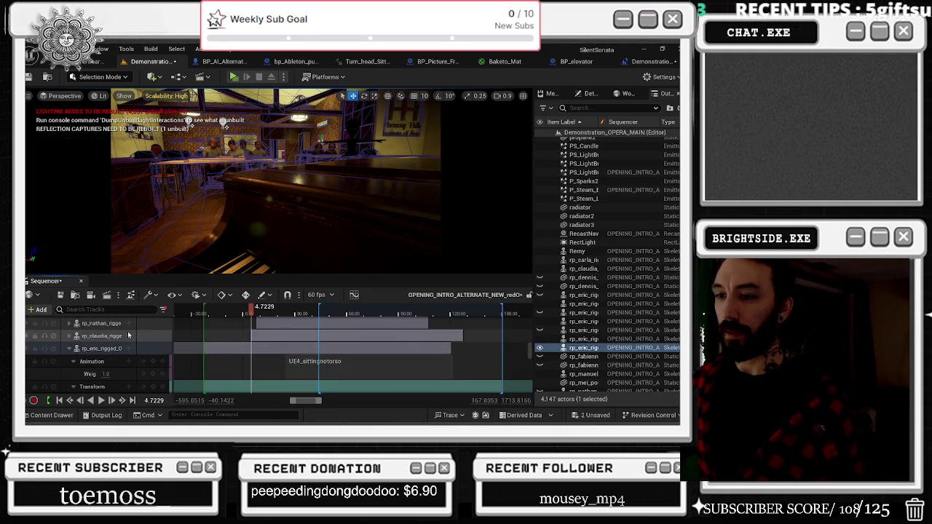
Select rp_eric_rigged_001 and expand its tracks.
left_click(102, 355)
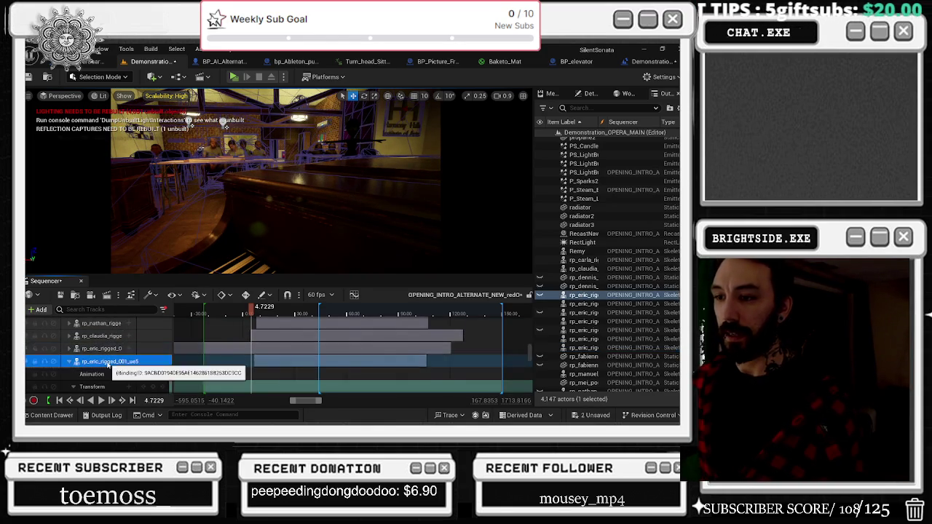
scroll(106, 366, "down", 4)
scroll(106, 367, "down", 3)
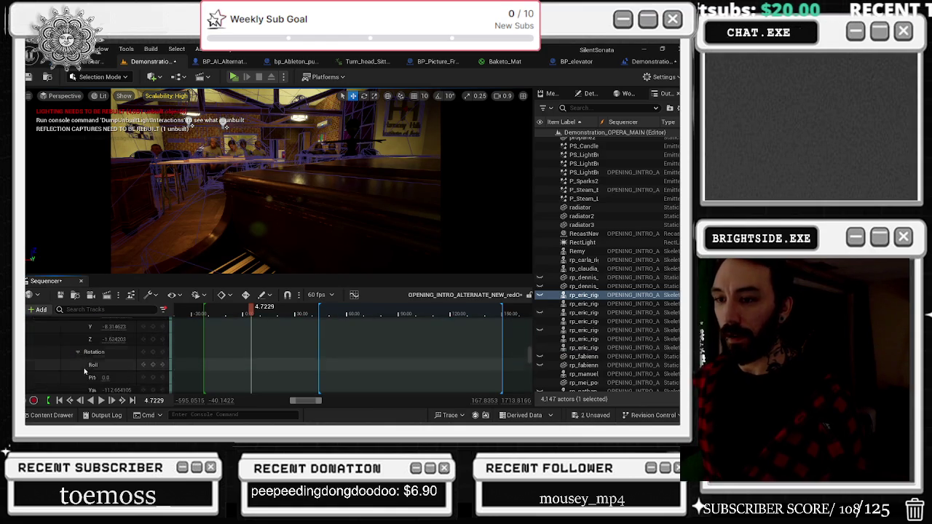
scroll(90, 370, "up", 2)
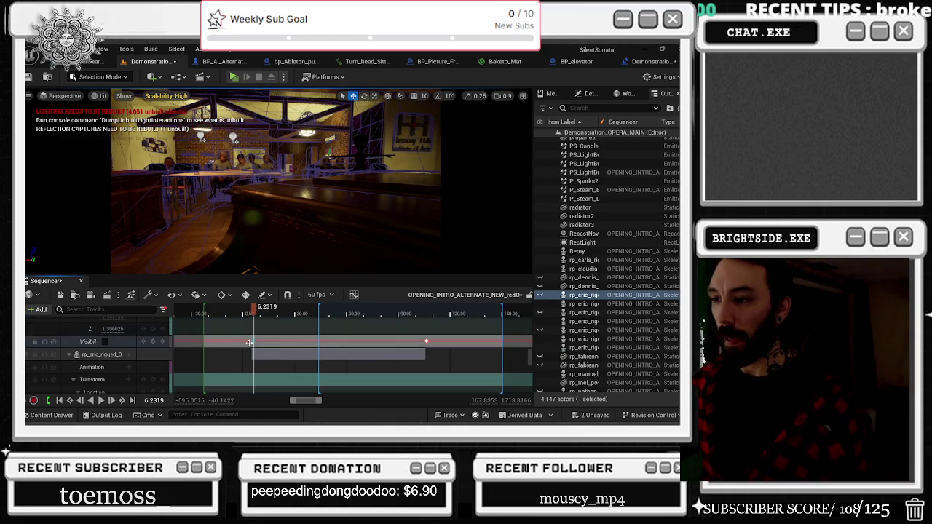
scroll(104, 345, "up", 3)
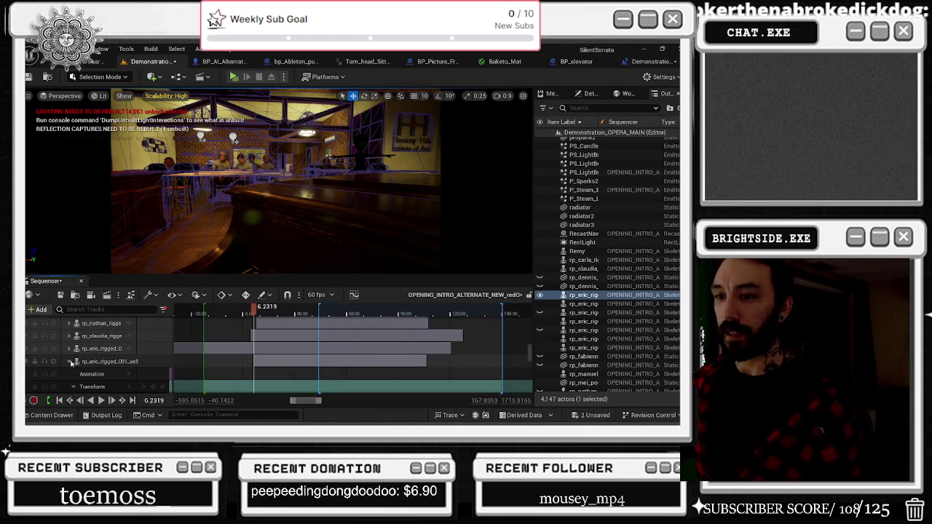
scroll(102, 357, "down", 3)
At 4.7229, switch on the next eric rig's Visibility track.
scroll(110, 362, "down", 3)
left_click(251, 354)
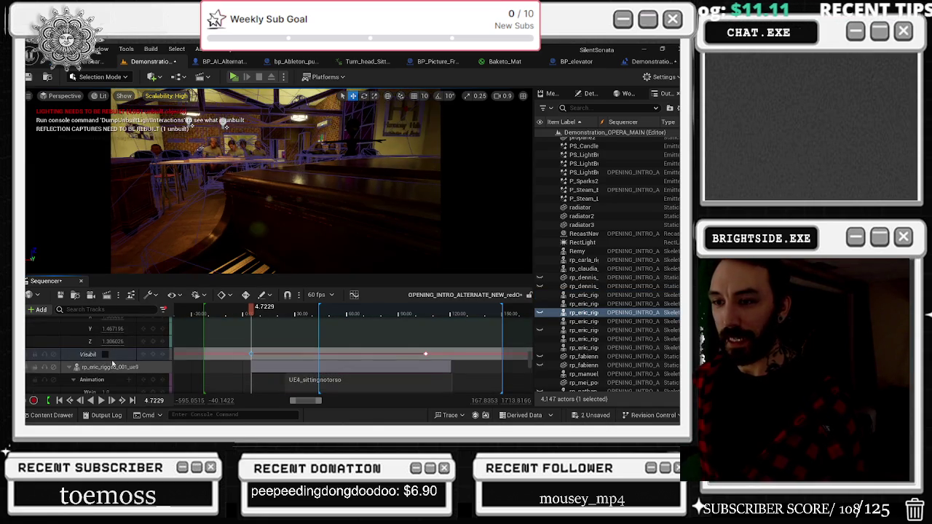
scroll(114, 362, "up", 2)
scroll(114, 361, "down", 5)
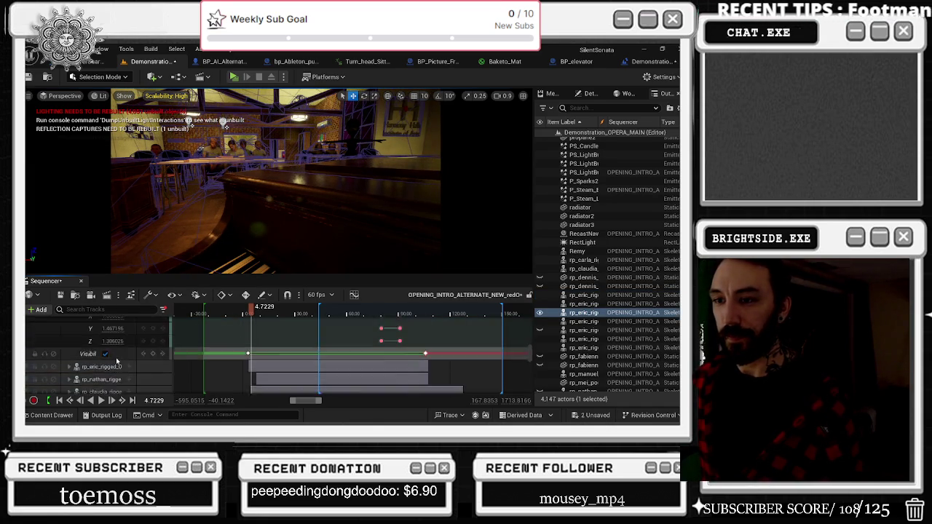
scroll(95, 350, "down", 3)
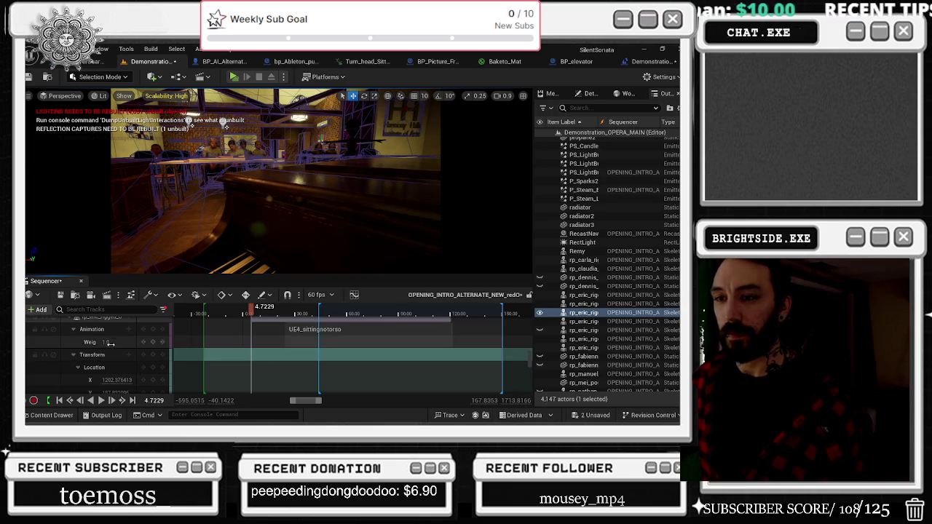
scroll(113, 345, "down", 4)
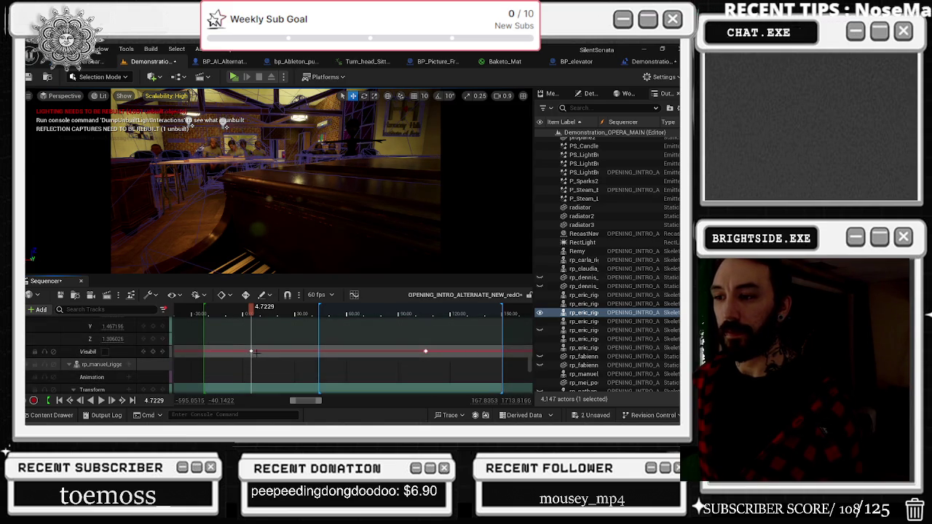
left_click(117, 353)
left_click(105, 355)
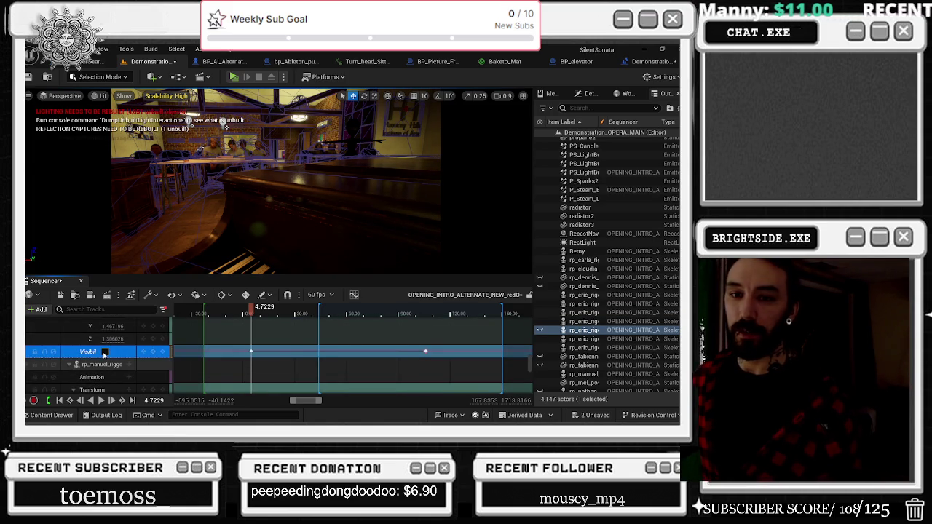
left_click(105, 351)
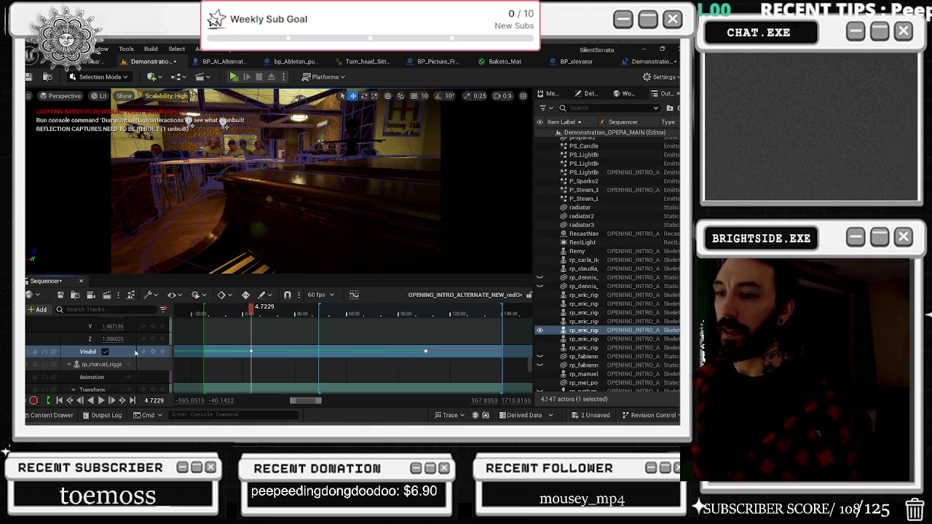
scroll(152, 360, "down", 2)
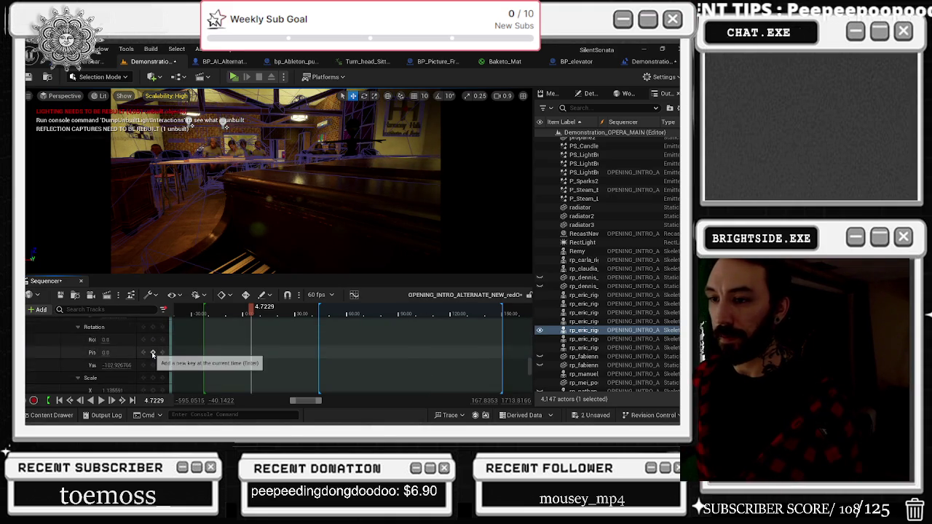
scroll(146, 377, "up", 3)
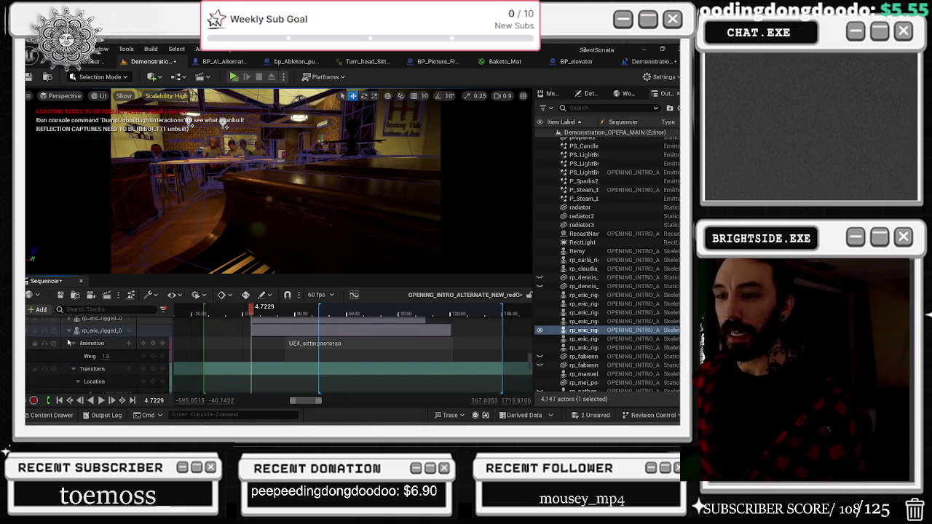
Collapse the second eric rig, select the nathan track, and move the playhead to about 6.70.
left_click(70, 334)
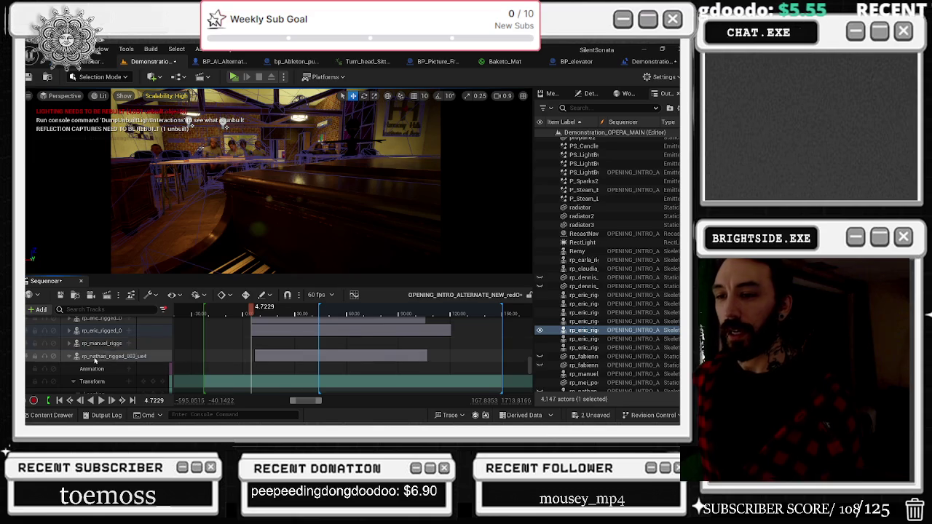
left_click(98, 356)
scroll(95, 352, "down", 1)
scroll(95, 352, "down", 5)
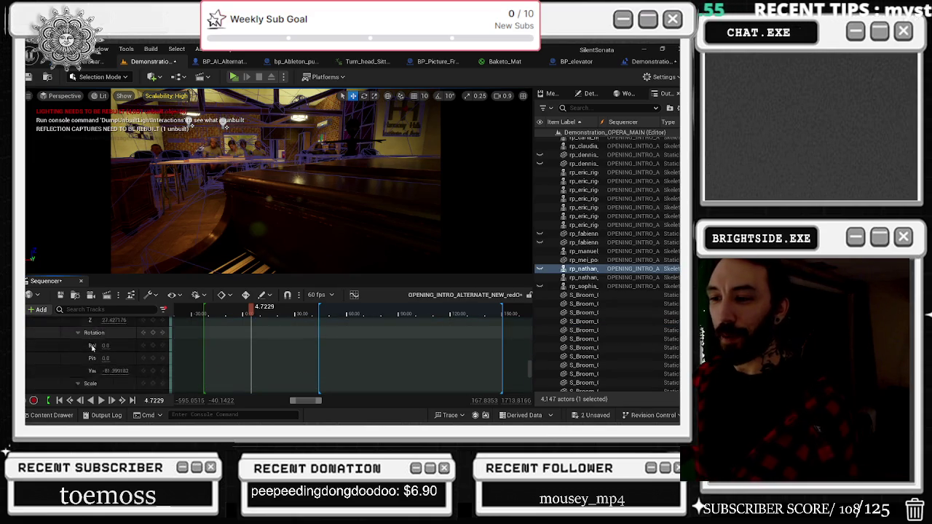
left_click(254, 364)
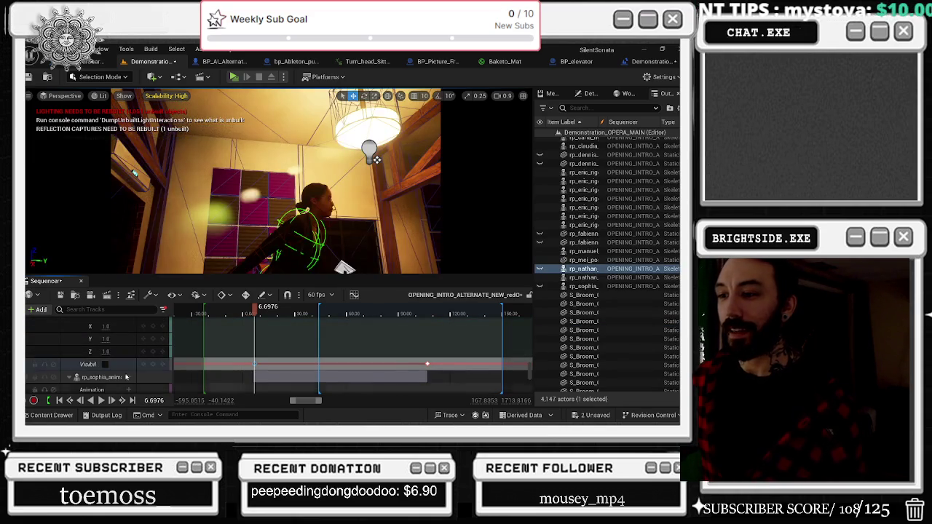
Key the character's visibility on at this frame, then key Yelling_Out's visibility on.
left_click(105, 365)
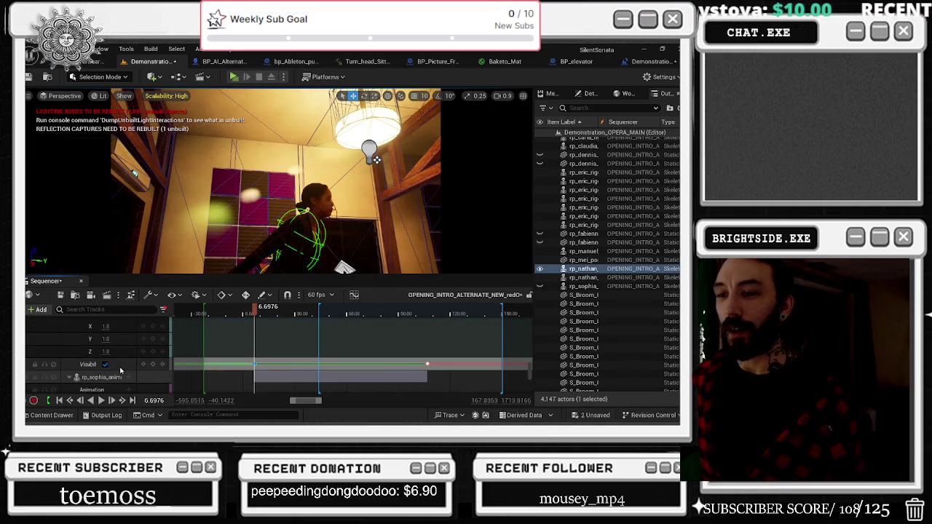
scroll(102, 357, "up", 3)
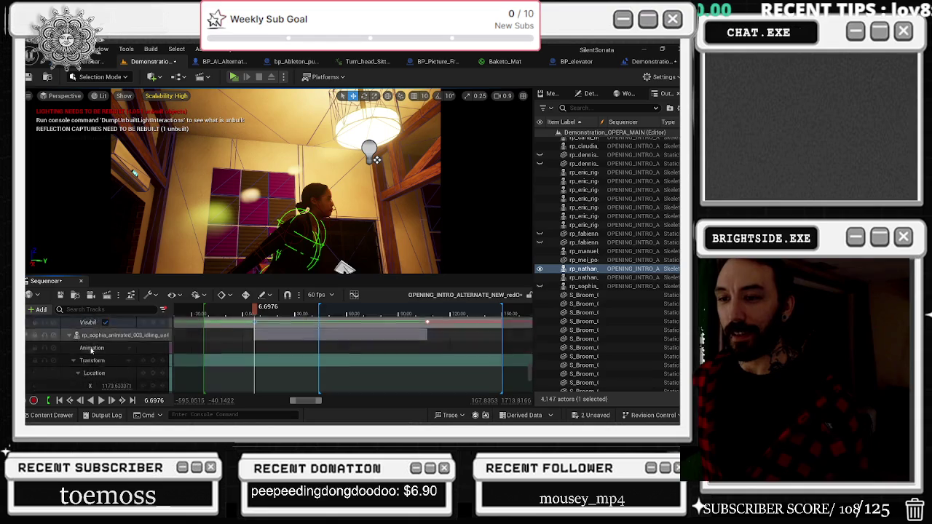
scroll(93, 351, "down", 3)
left_click(278, 360)
key("ctrl+z")
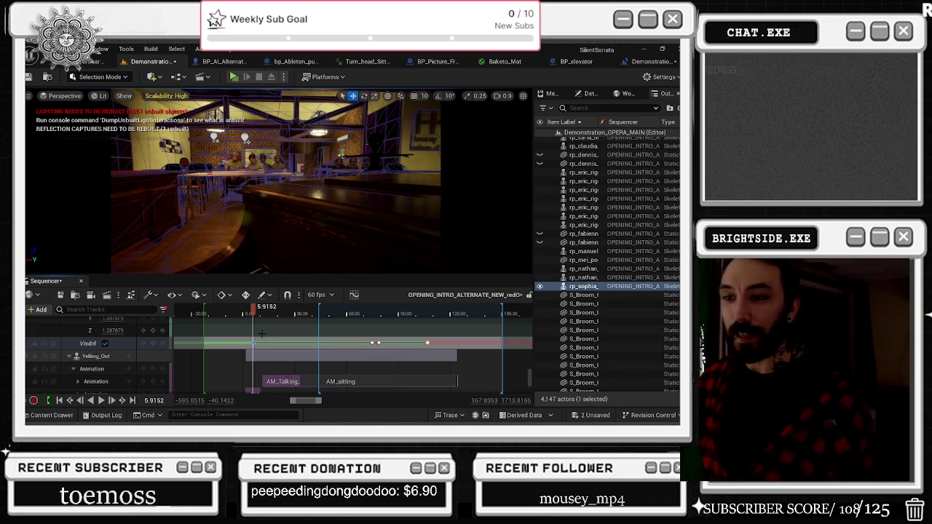
Collapse the Rotation and Scale channels.
scroll(94, 362, "down", 5)
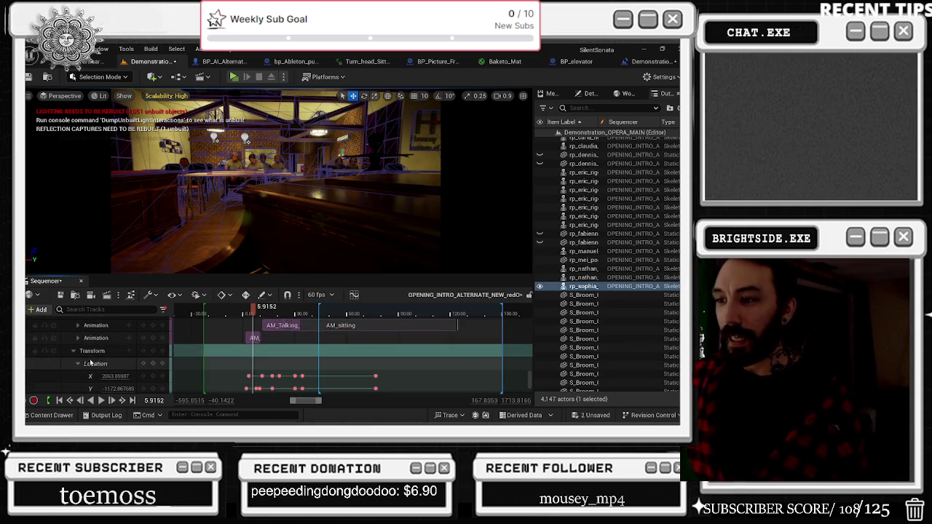
scroll(94, 362, "up", 2)
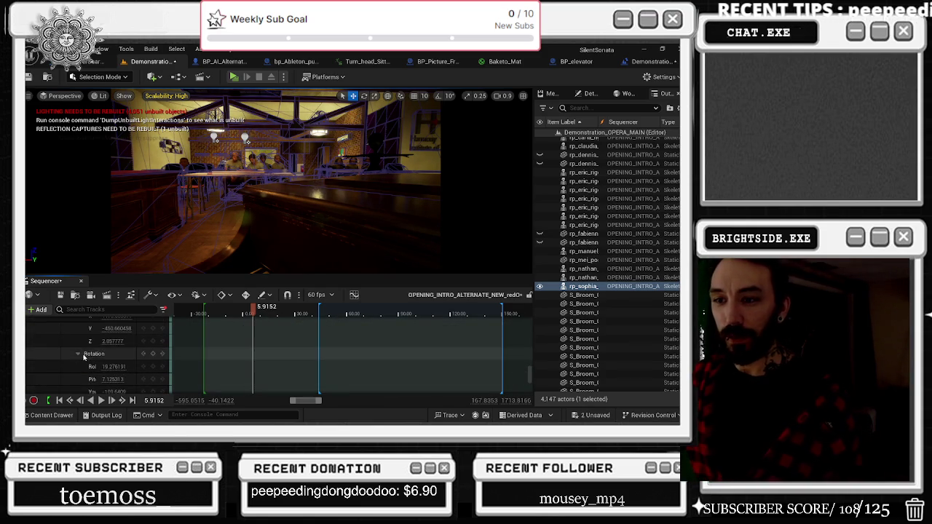
left_click(78, 354)
scroll(78, 350, "down", 2)
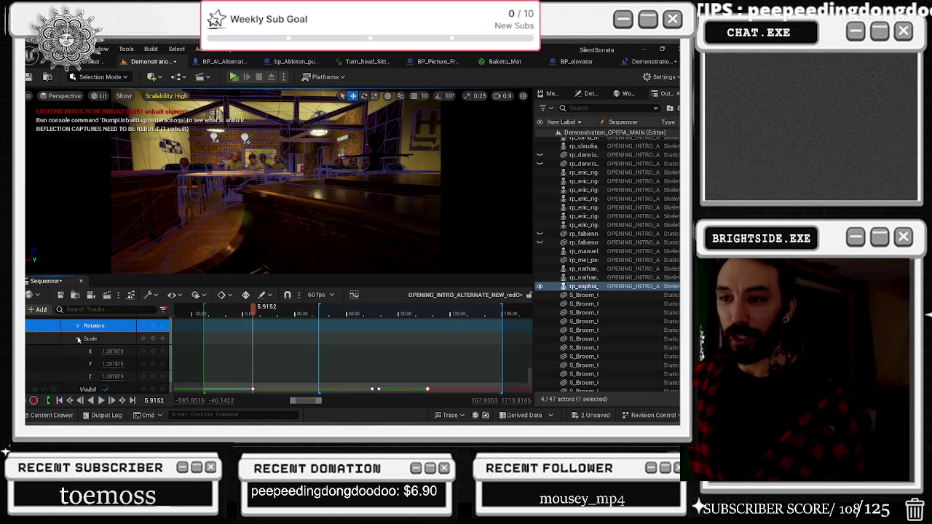
left_click(78, 339)
Move the playhead to the piano-keys shot at 11.7 seconds.
scroll(86, 347, "down", 1)
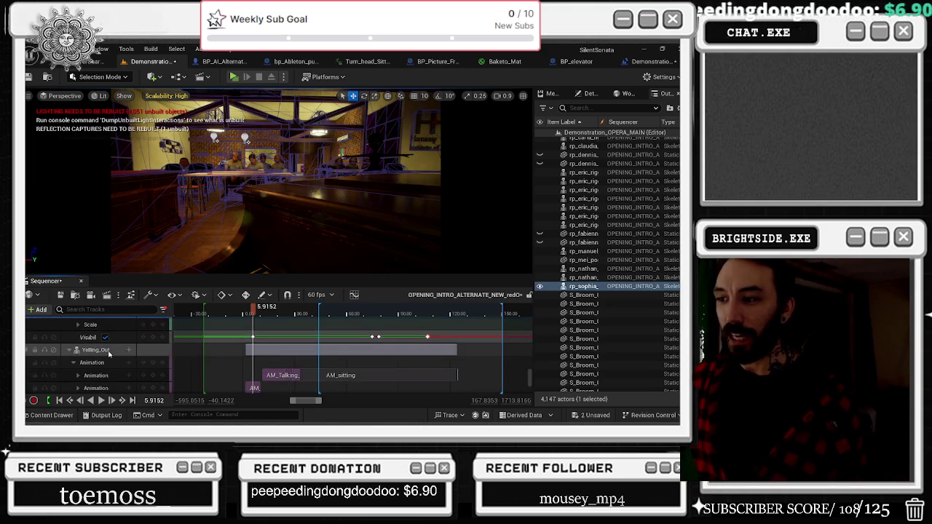
scroll(109, 354, "up", 3)
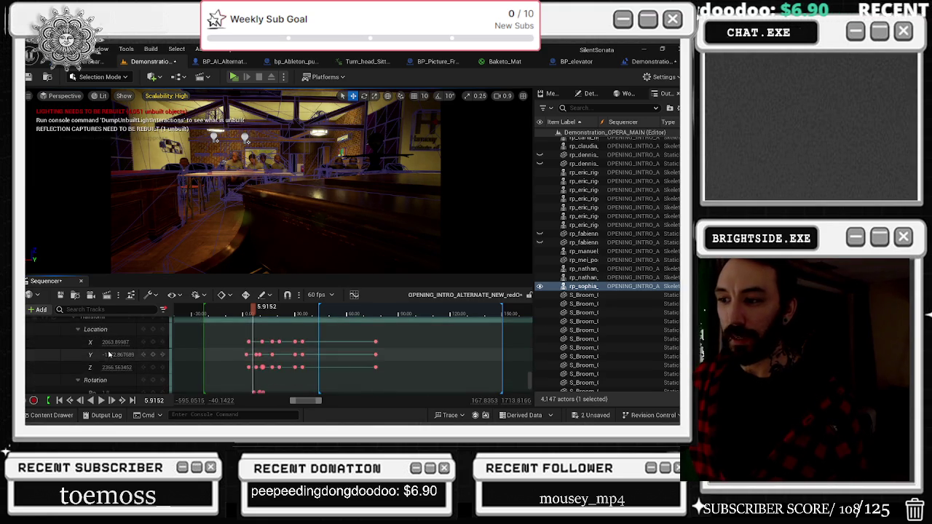
scroll(105, 349, "down", 5)
left_click(264, 319)
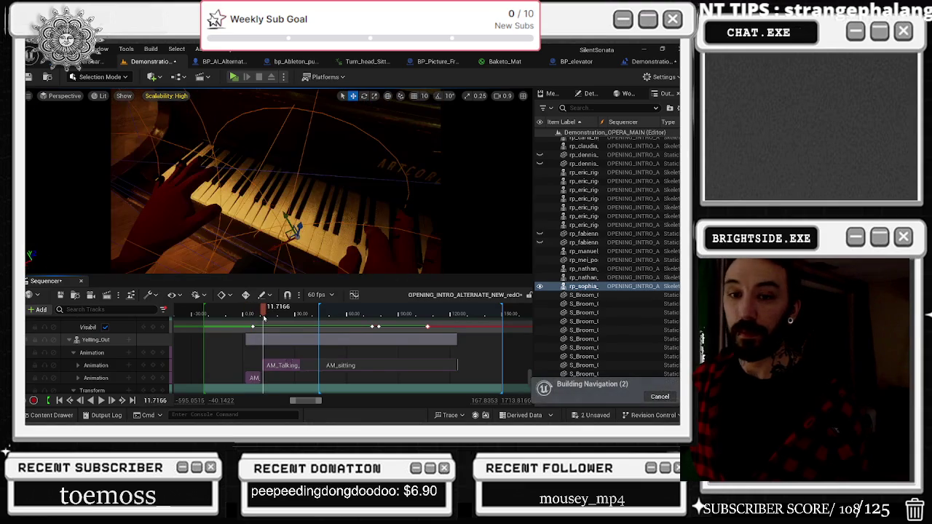
Play the sequence from the piano shot through the corridor and elevator-shaft shots.
key("space")
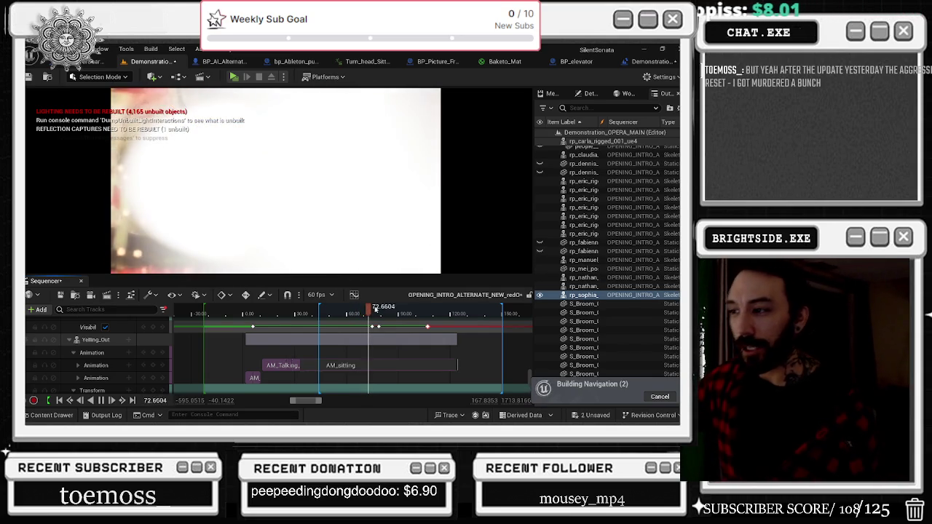
Drag the playhead back toward the start and let the intro replay past the dressing-room shots.
left_click_drag(375, 310, 248, 311)
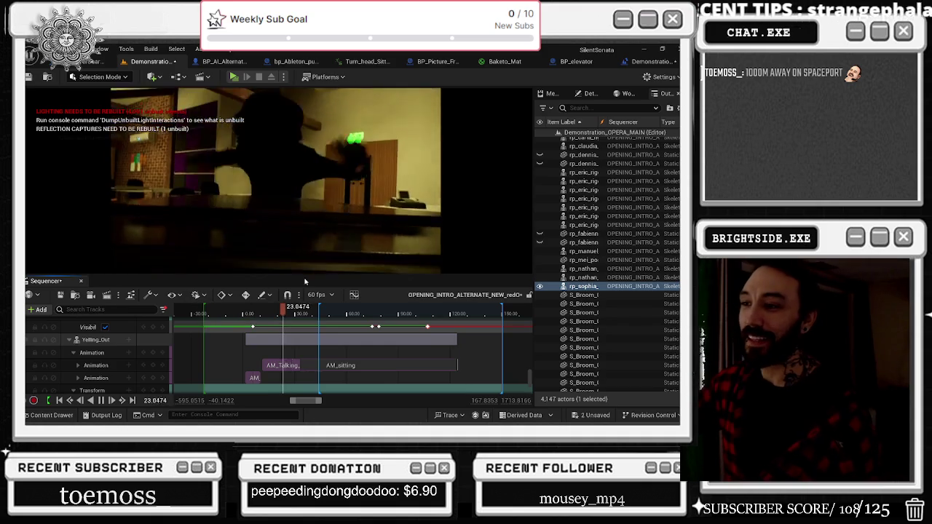
left_click_drag(285, 307, 247, 311)
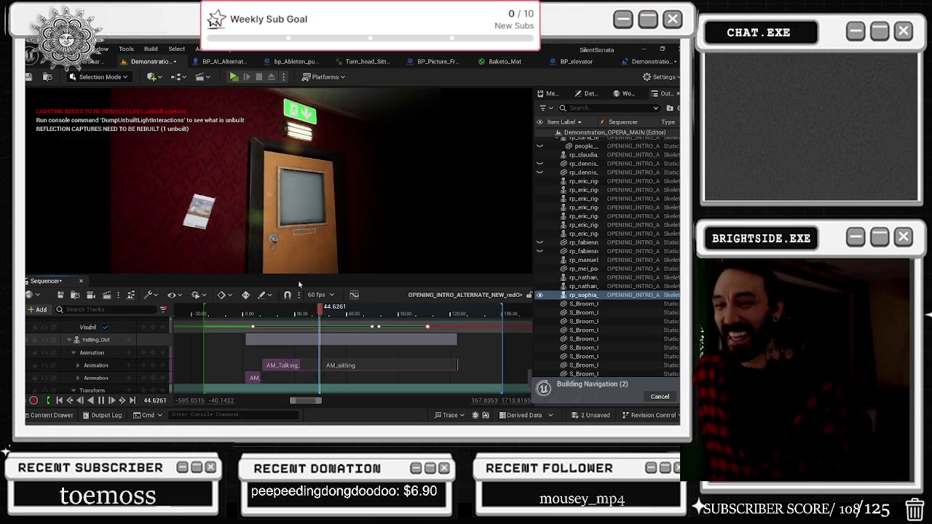
Jump the playhead back near the sequence start and let it play to the piano keys.
left_click(250, 312)
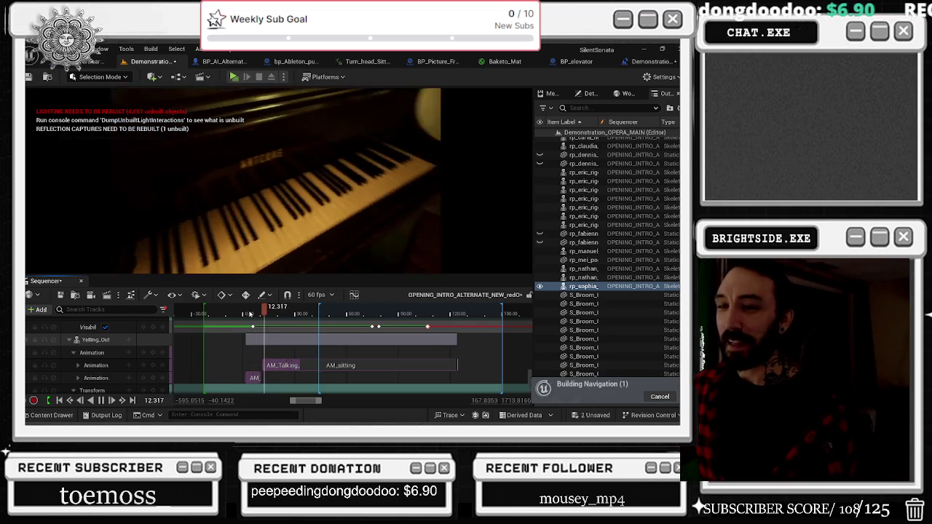
Jump to the red corridor door shot, play from about 73 seconds, and bring up the track filters.
left_click(310, 314)
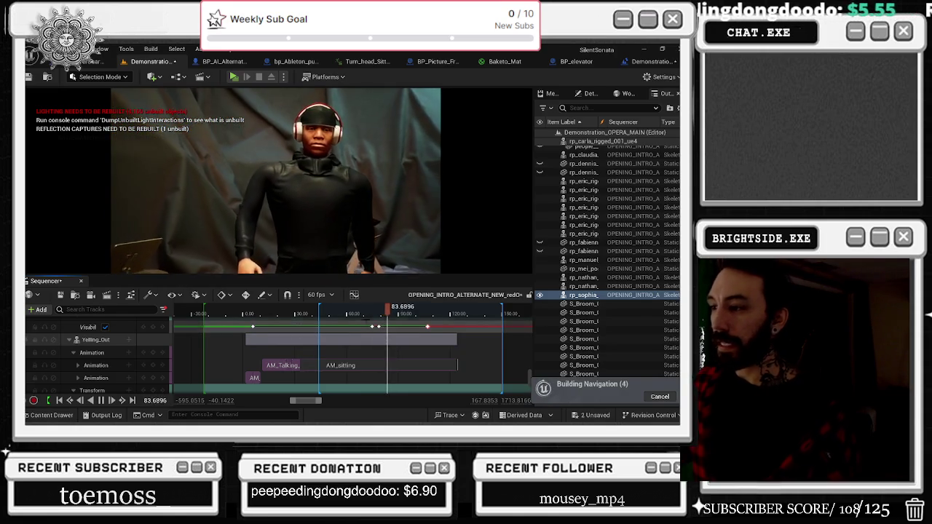
left_click(369, 320)
key("space")
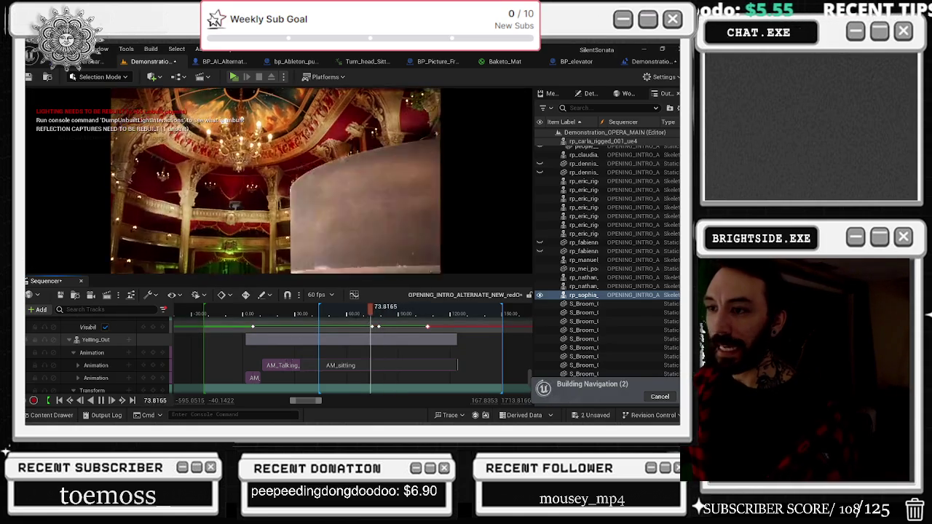
left_click(163, 309)
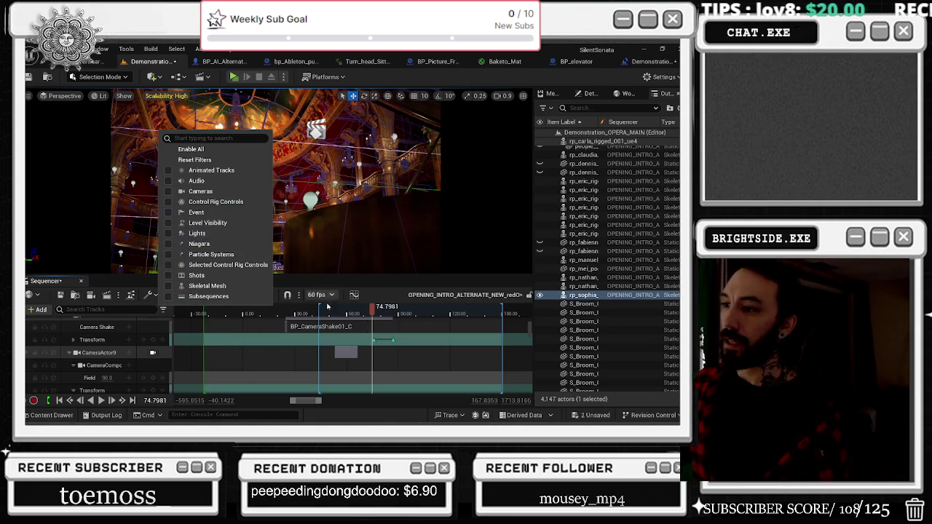
Close the filters, scrub to the audience shot, select the seated man (Ch31_nonPBR) and toggle game view.
left_click(373, 312)
left_click_drag(374, 312, 378, 312)
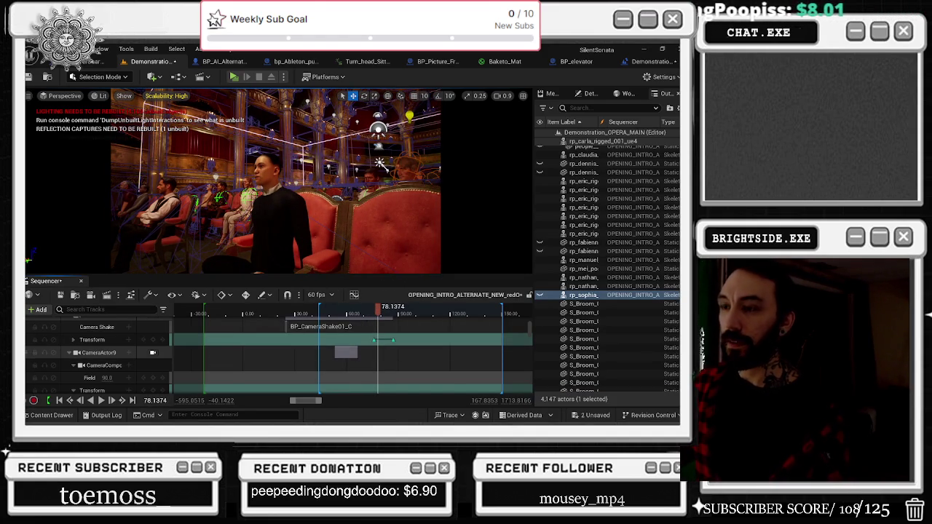
left_click(269, 196)
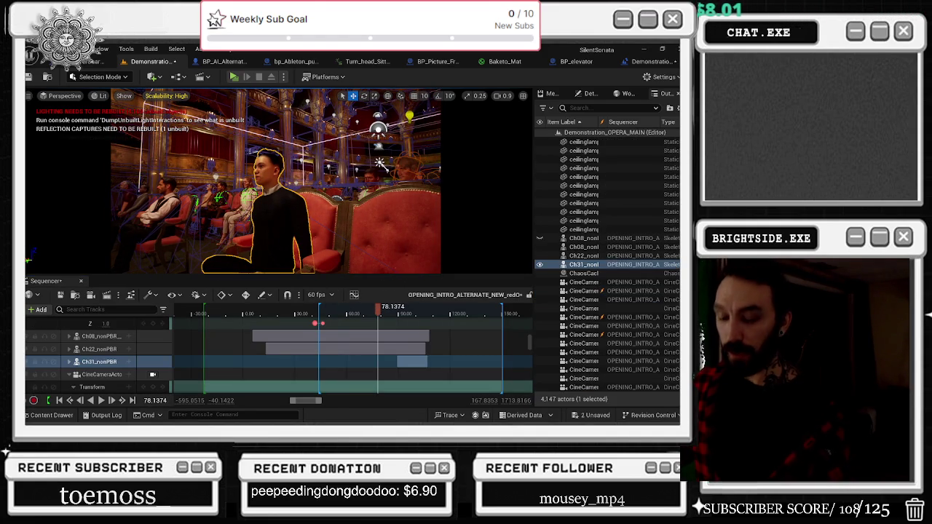
key("g")
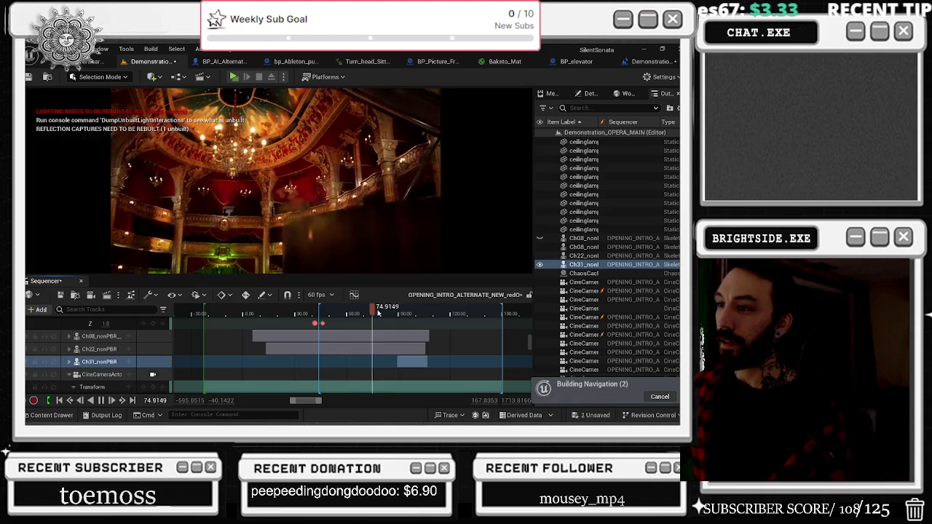
Scrub back from the opera ceiling shot, play through the stage shots, and stop at 92.69.
left_click_drag(374, 314, 370, 313)
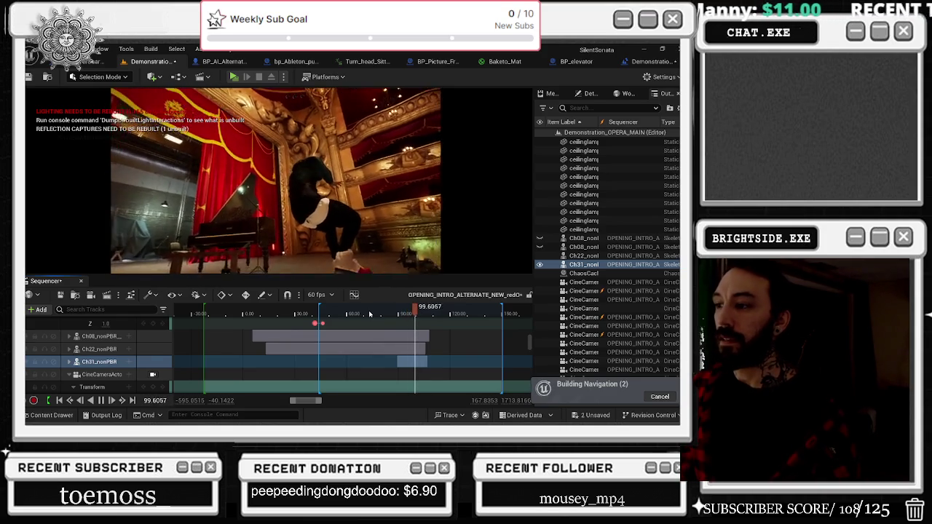
left_click_drag(380, 321, 356, 310)
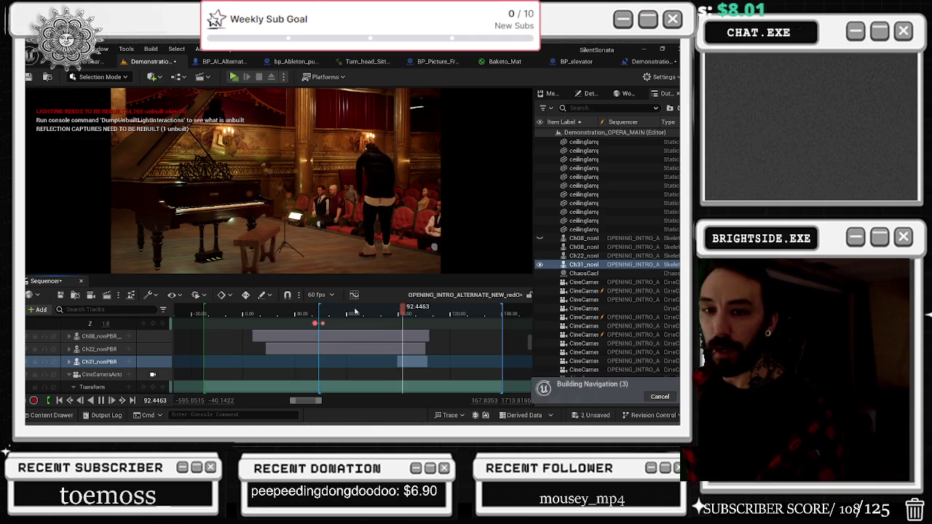
key("space")
scroll(530, 342, "up", 5)
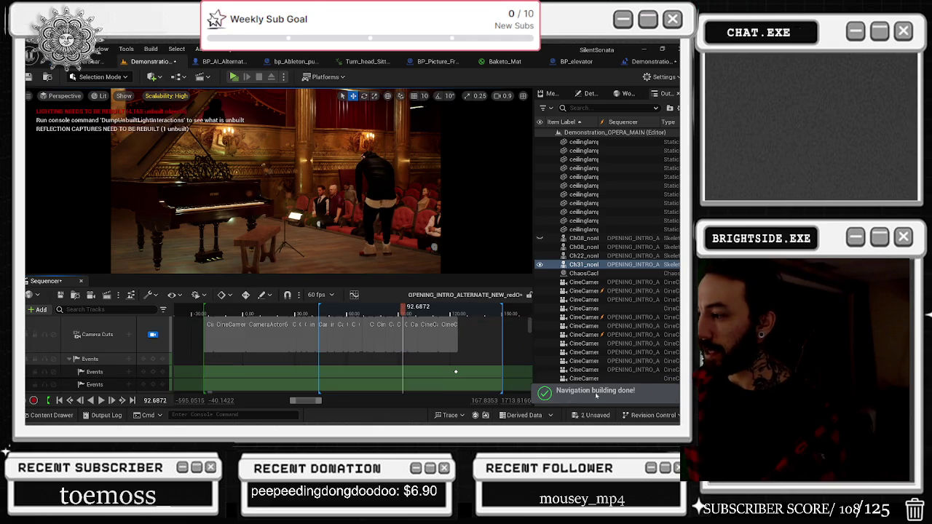
Save the sequence changes and scrub back through earlier shots to the elevator shot.
left_click(596, 416)
left_click(413, 336)
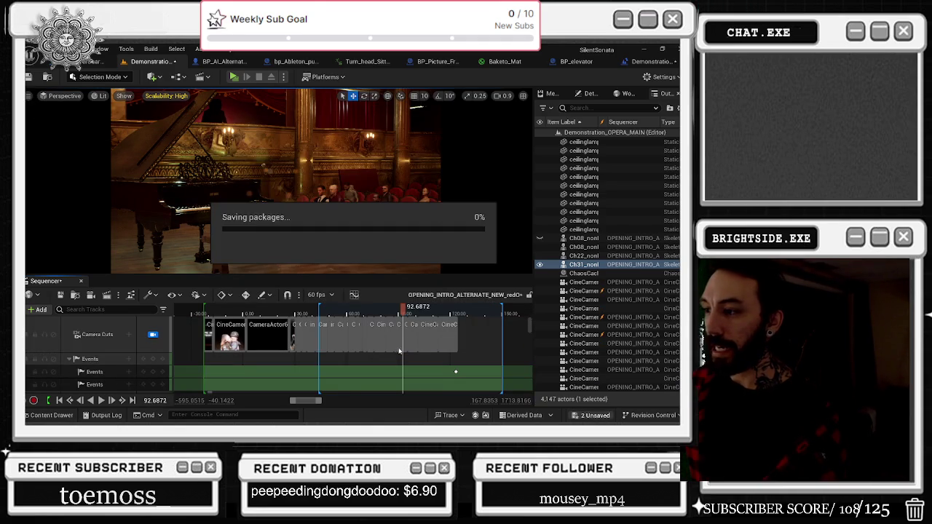
scroll(400, 337, "up", 10)
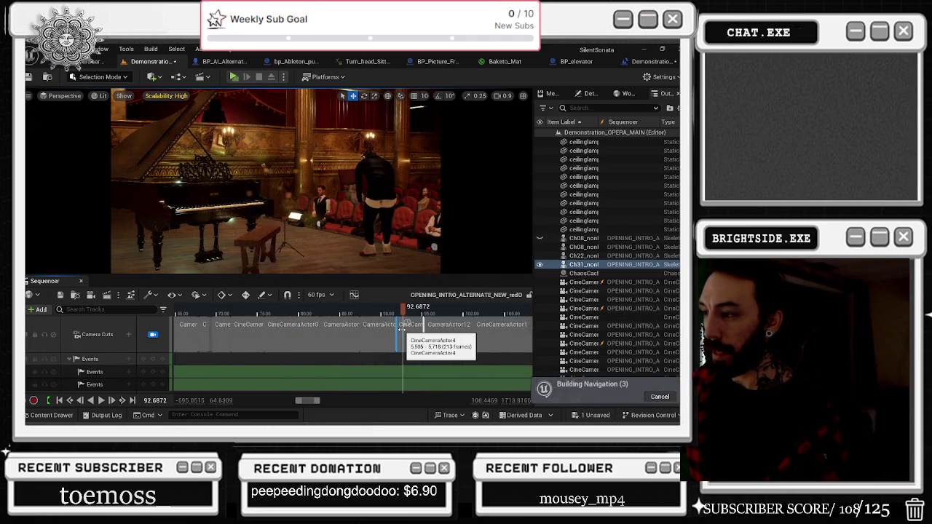
mouse_move(393, 306)
left_mouse_down()
mouse_move(222, 313)
mouse_move(282, 318)
mouse_move(218, 313)
mouse_move(327, 308)
mouse_move(260, 307)
left_mouse_up()
key("space")
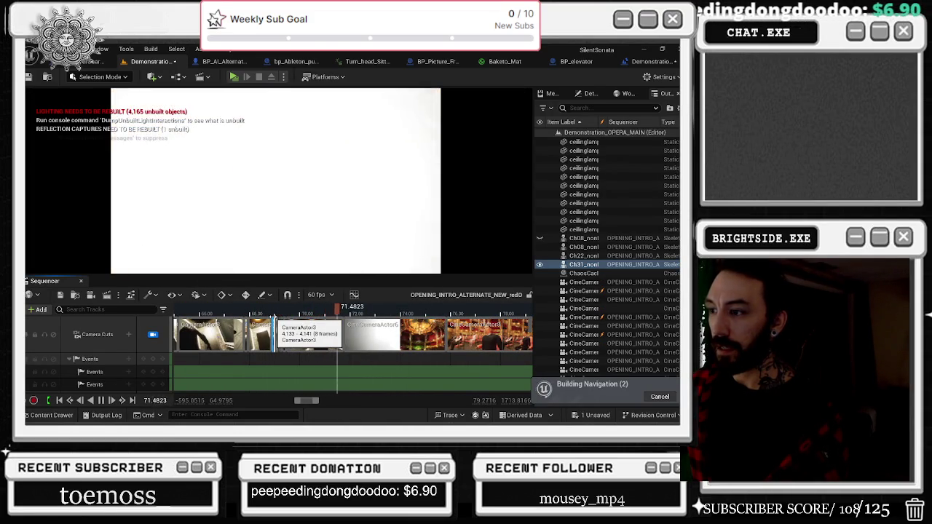
left_click_drag(304, 316, 247, 314)
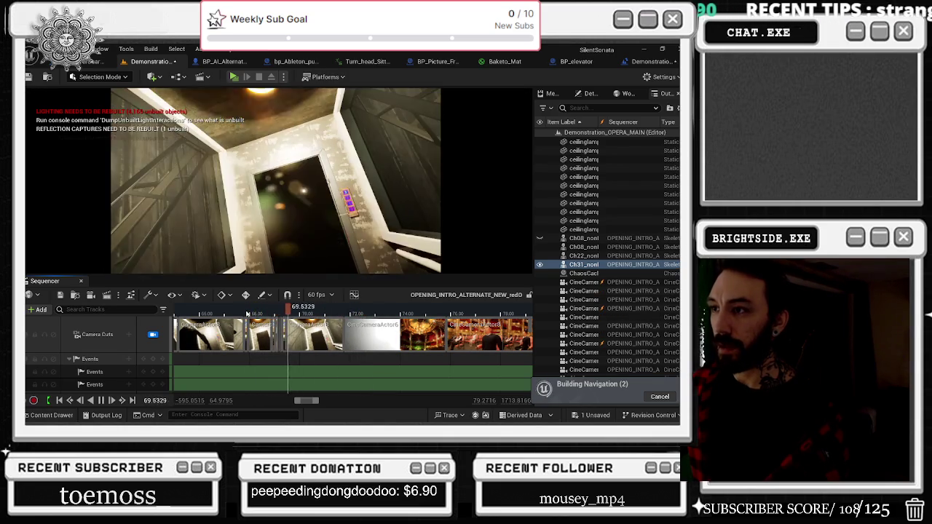
left_click_drag(306, 311, 271, 310)
key("space")
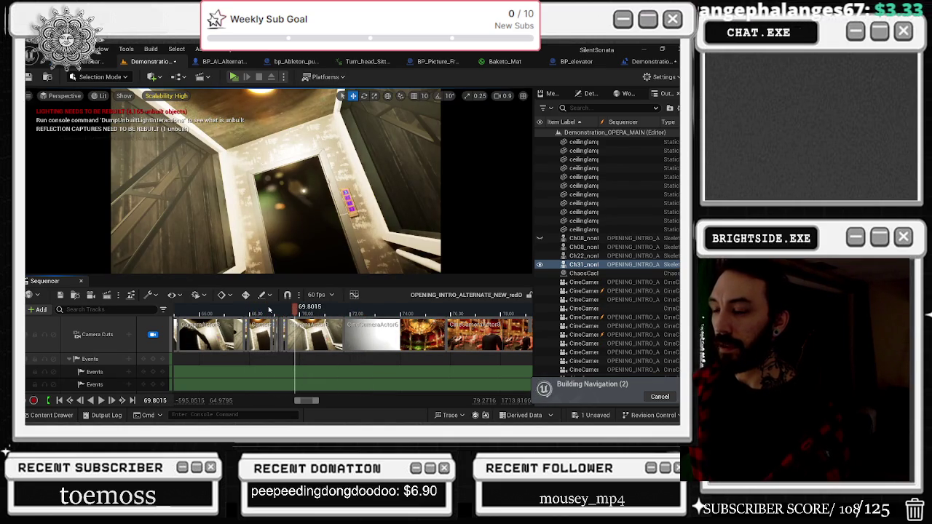
Replay the elevator shot from about 65 seconds, stopping the playhead at 70.32.
left_click(175, 312)
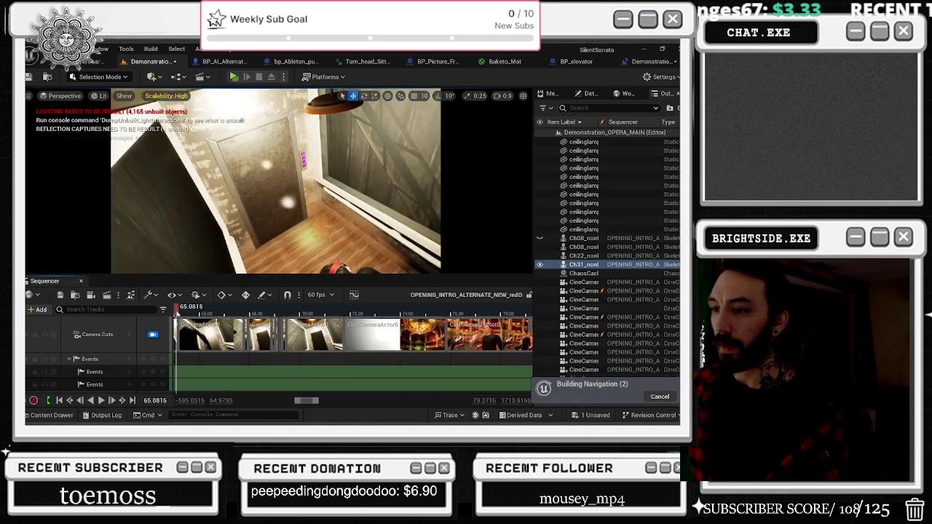
key("space")
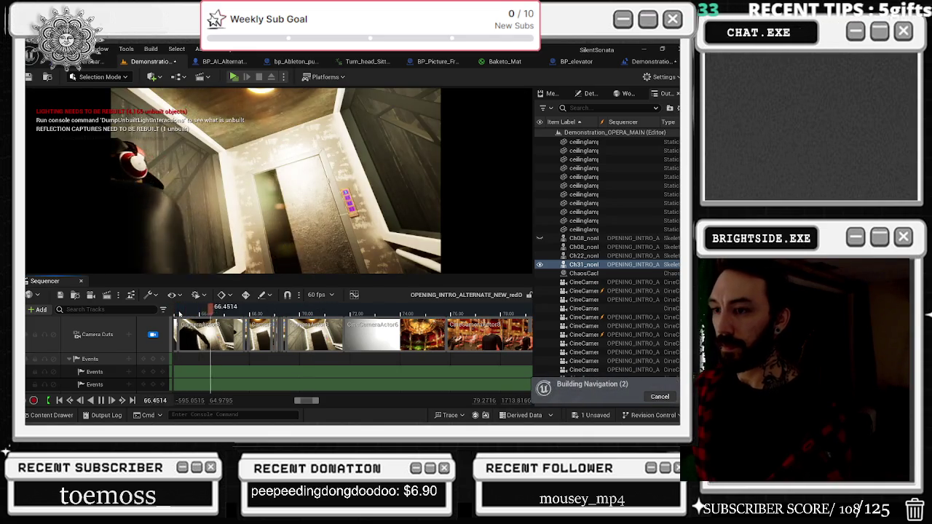
left_click(177, 311)
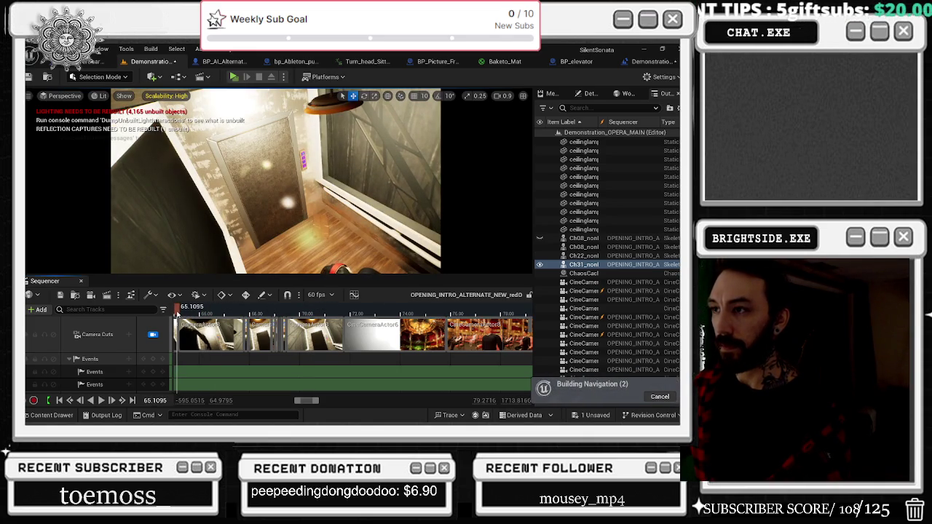
key("space")
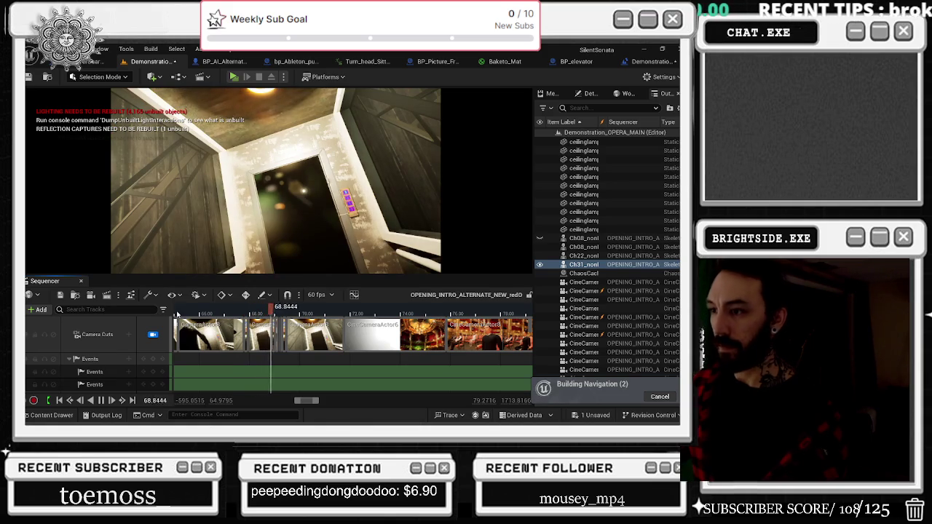
key("space")
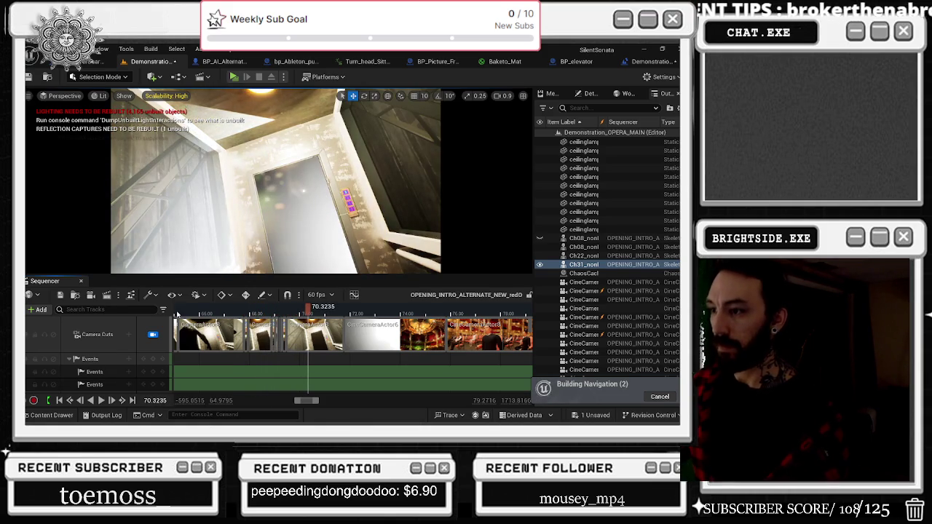
Split the elevator camera cut at 70.32, leaving the final 86 frames as a CameraActor8 section.
right_click(306, 337)
mouse_move(335, 191)
left_click(426, 246)
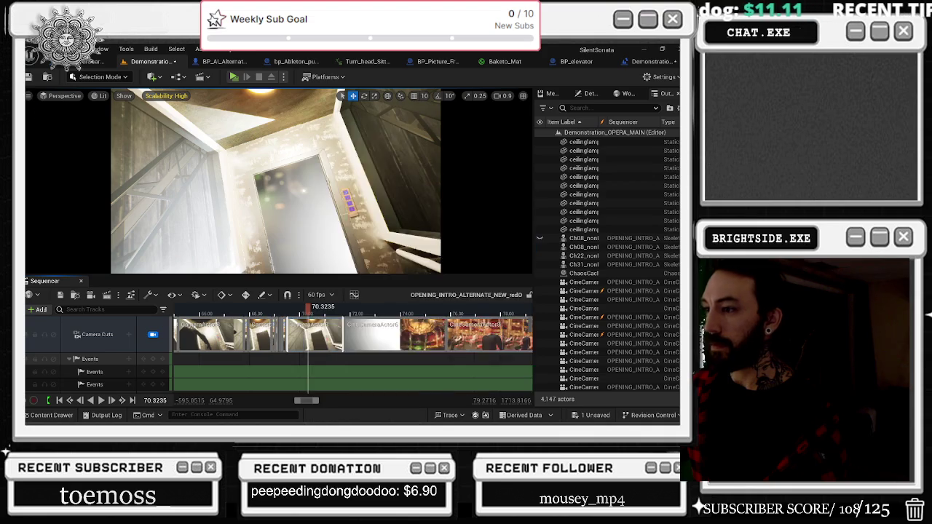
right_click(321, 331)
left_click(324, 340)
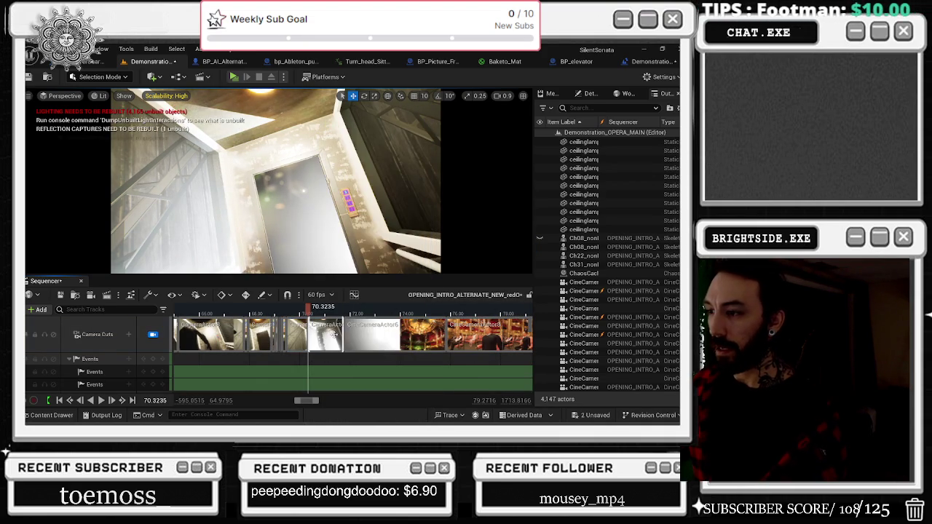
scroll(322, 356, "down", 5)
scroll(323, 356, "up", 5)
scroll(328, 342, "down", 3)
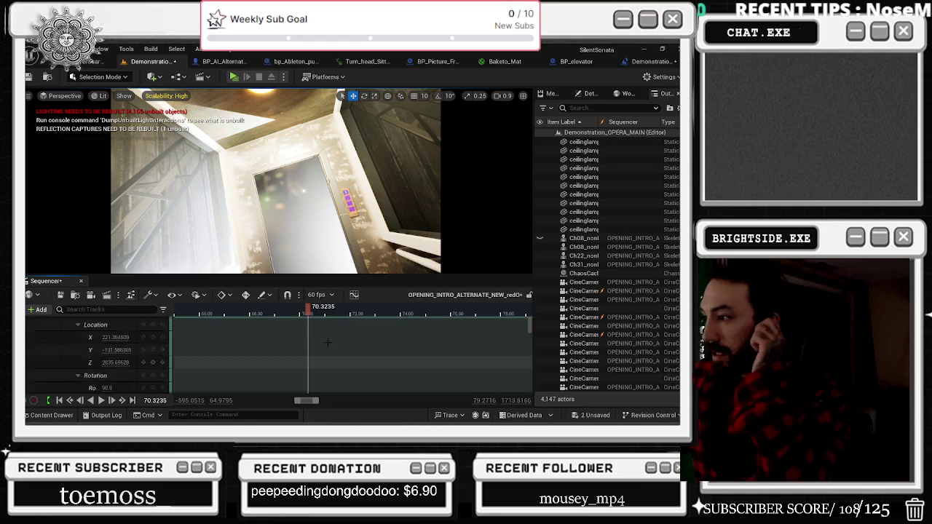
scroll(327, 342, "up", 5)
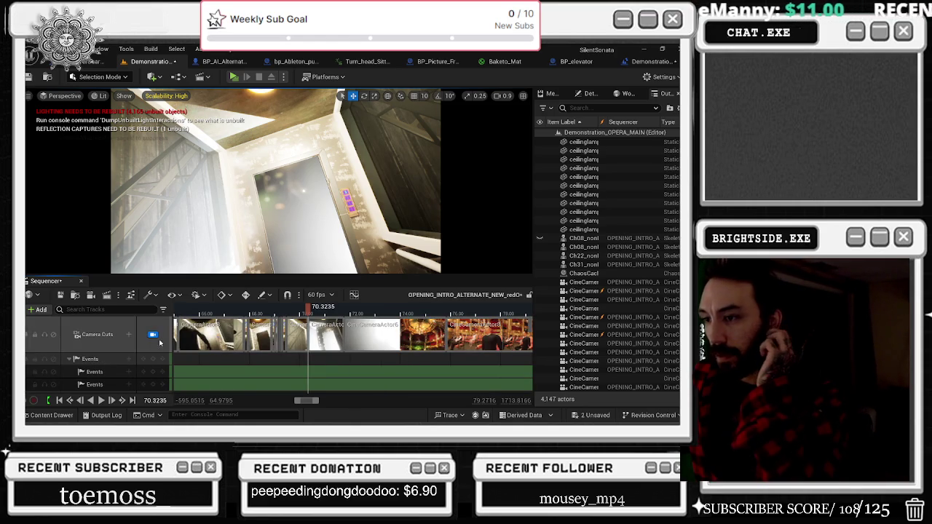
left_click_drag(301, 401, 298, 402)
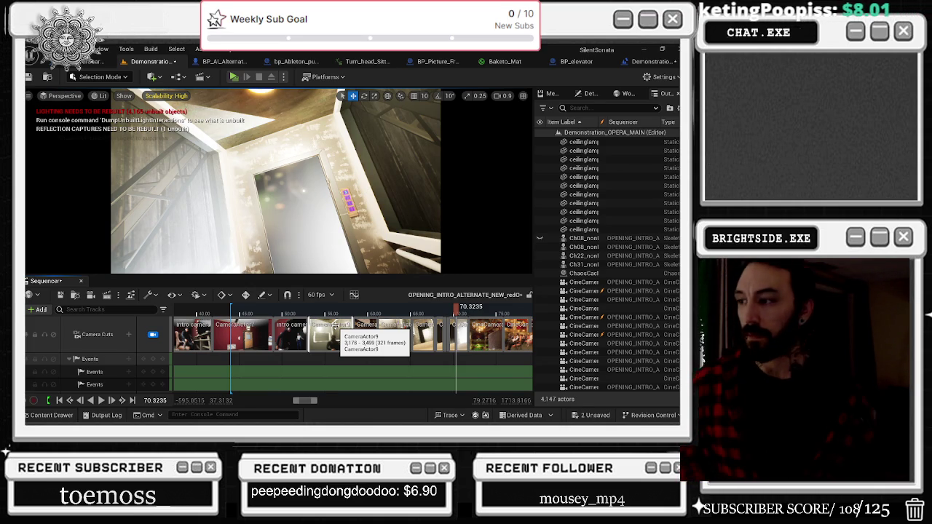
scroll(371, 327, "right", 2)
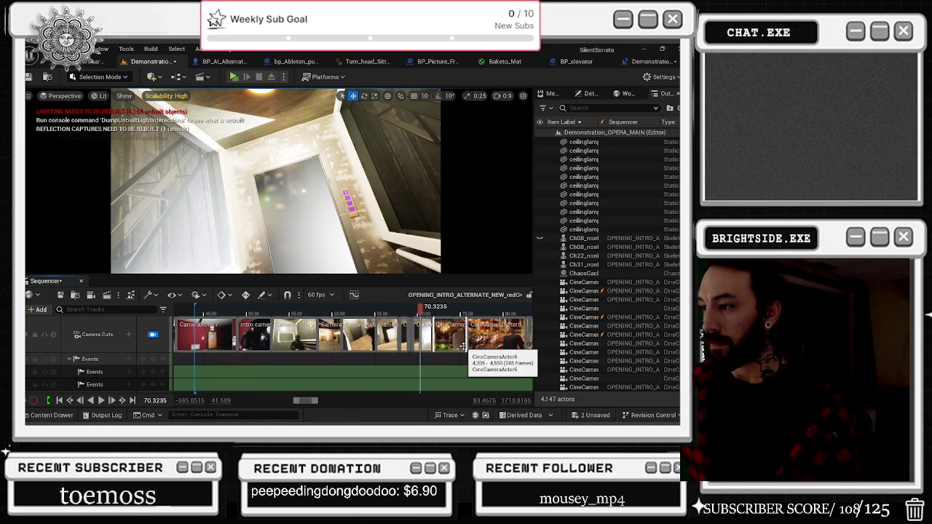
scroll(462, 341, "up", 4)
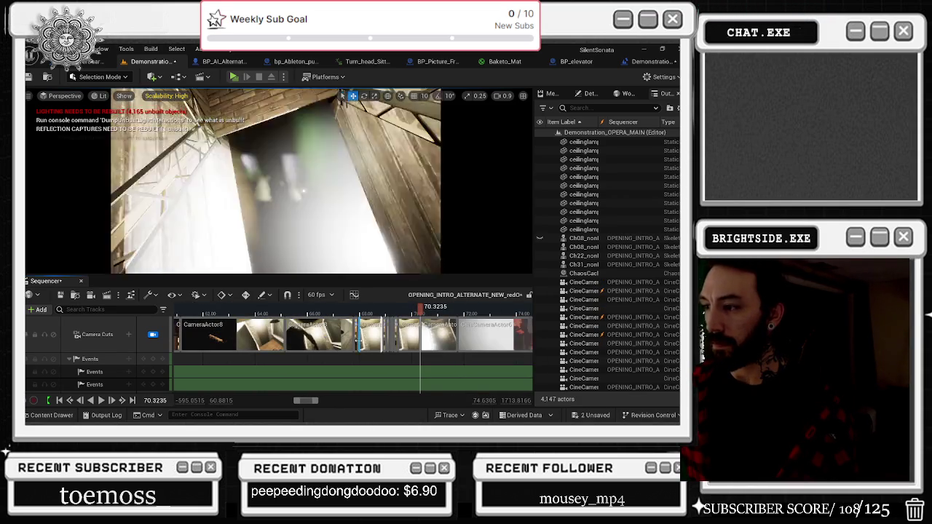
scroll(343, 335, "right", 2)
scroll(342, 335, "right", 2)
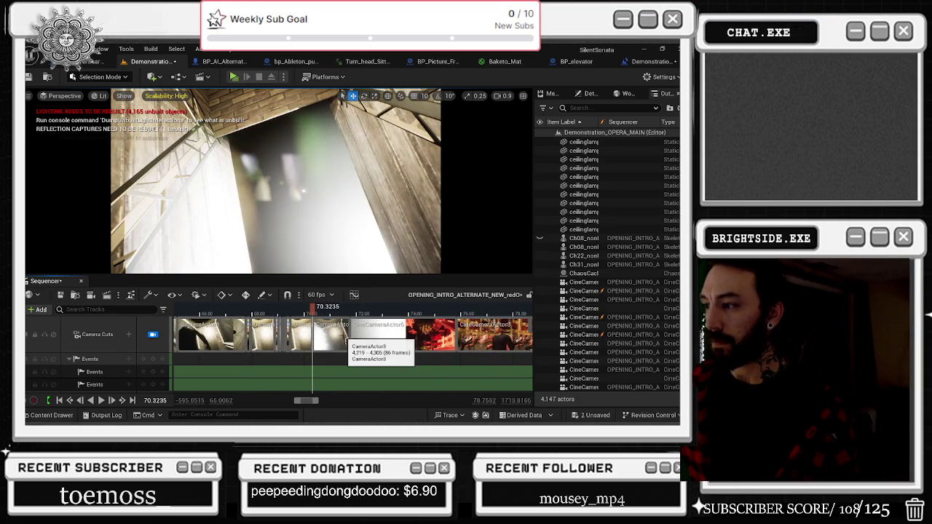
scroll(432, 332, "right", 4)
scroll(433, 331, "left", 15)
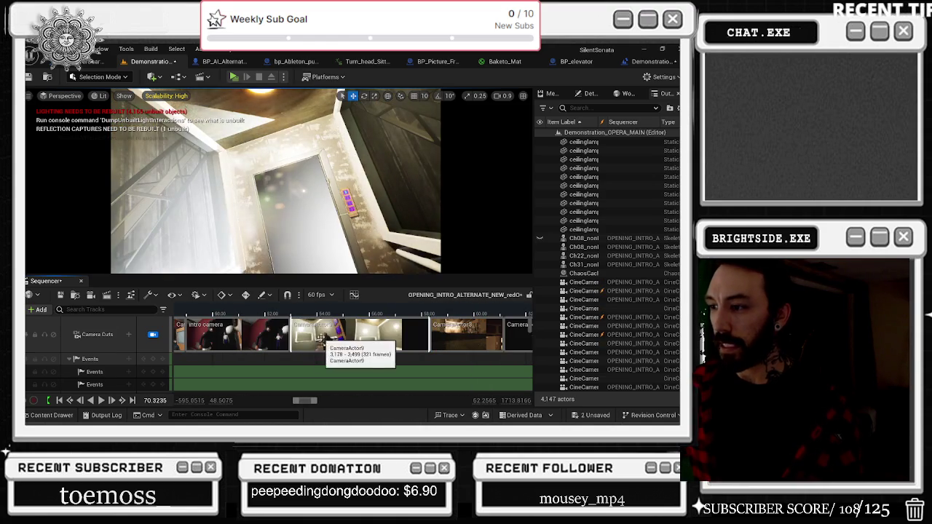
scroll(256, 339, "right", 13)
scroll(295, 333, "right", 13)
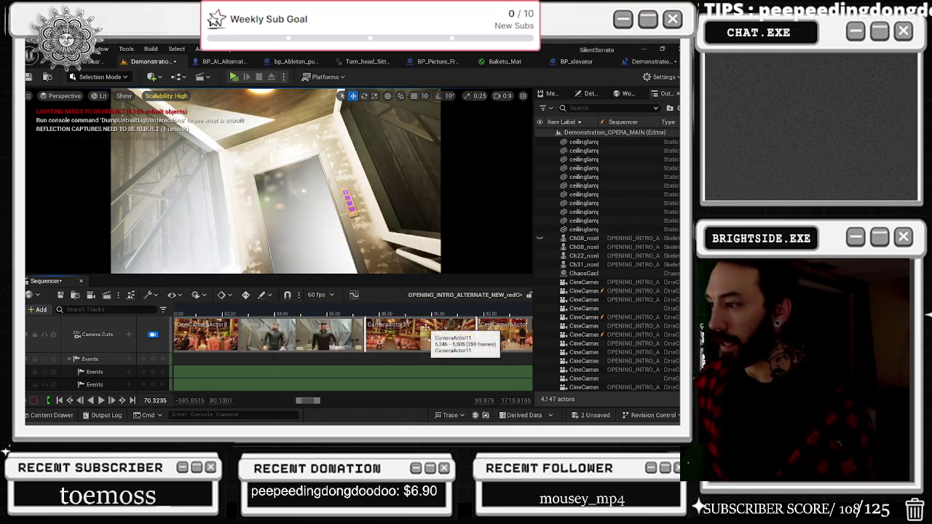
scroll(420, 334, "left", 20)
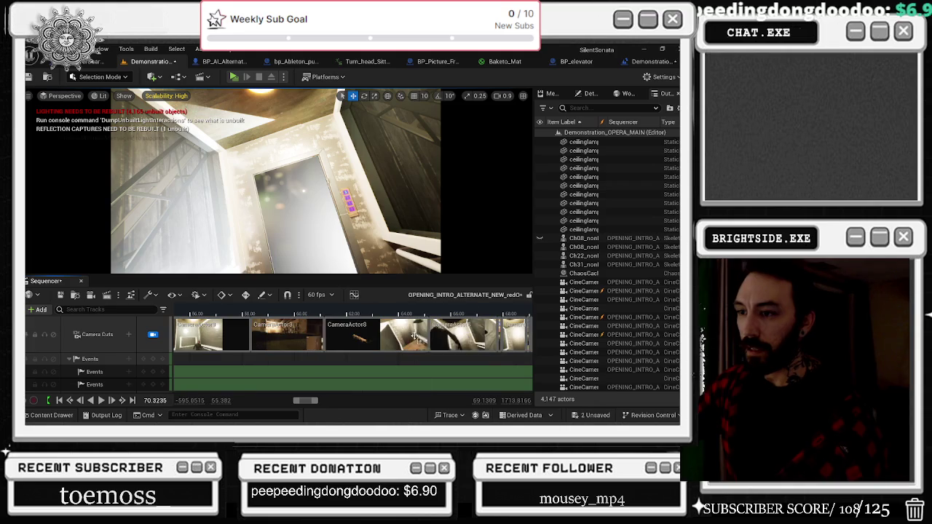
scroll(415, 334, "left", 8)
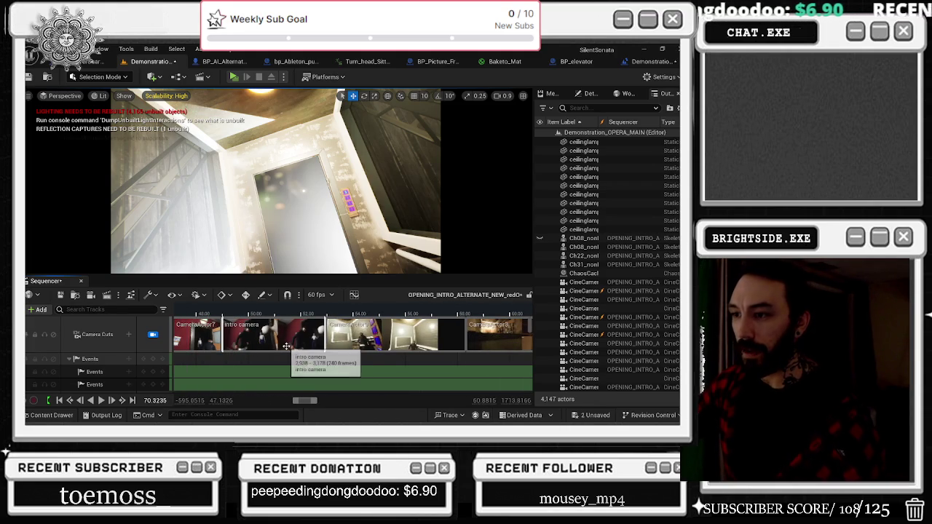
right_click(182, 329)
Add a Transform key to CameraActor7 at 68.24.
left_click(226, 381)
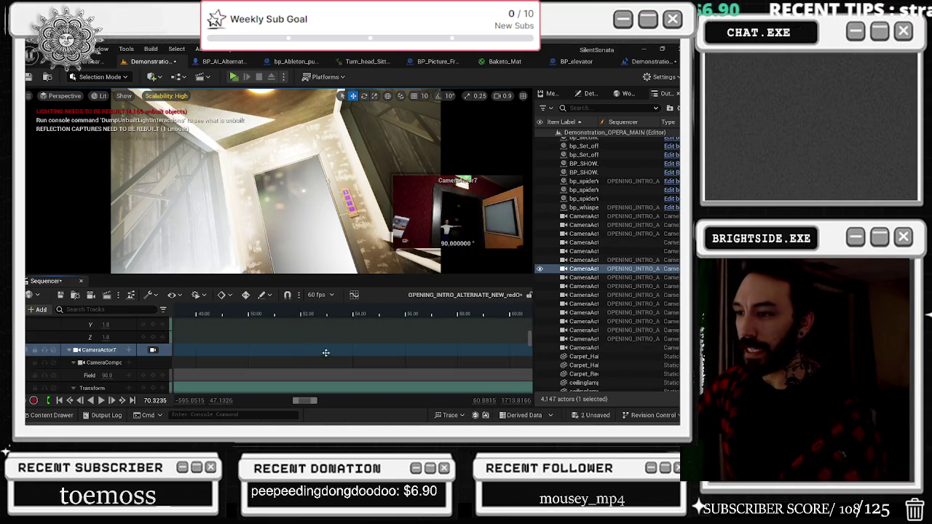
scroll(349, 359, "down", 5)
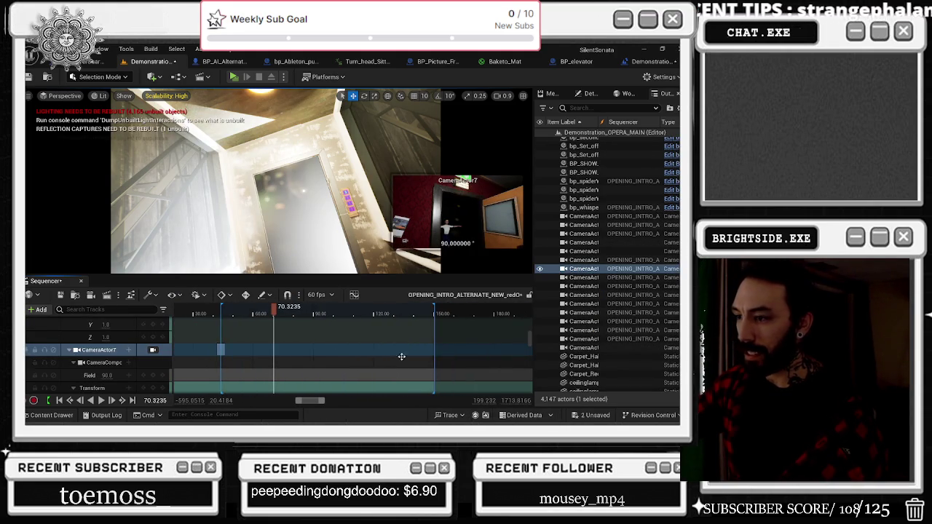
scroll(275, 317, "up", 5)
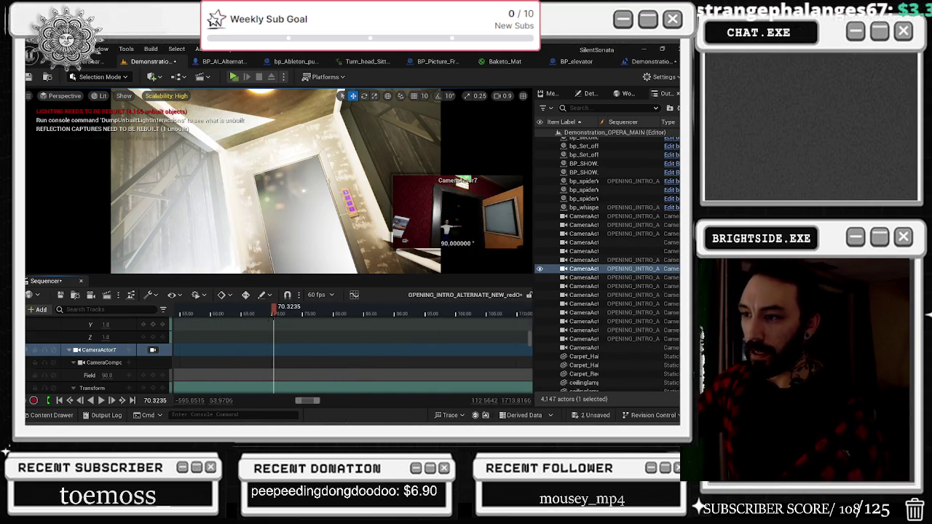
left_click_drag(272, 314, 259, 317)
scroll(154, 349, "down", 3)
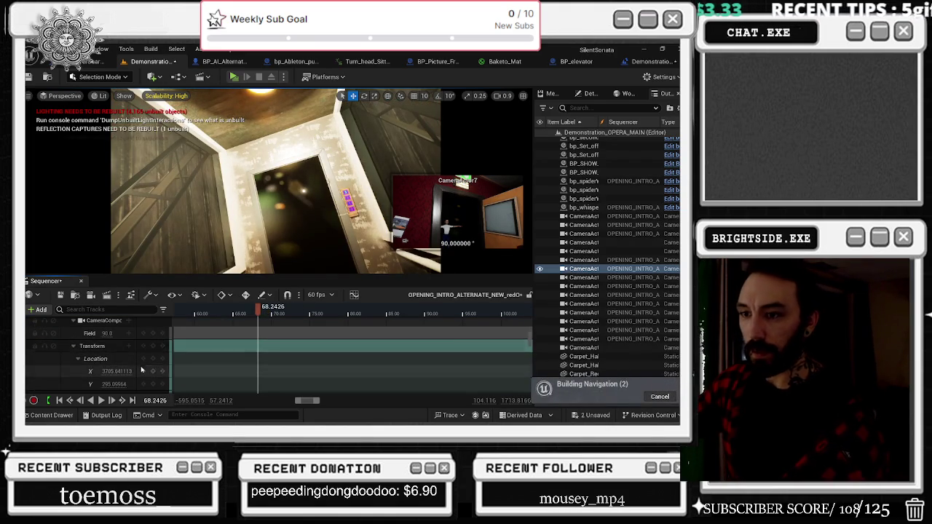
left_click(154, 348)
Pilot CameraActor7 and re-aim its view from the doorway toward the corridor.
scroll(275, 343, "down", 5)
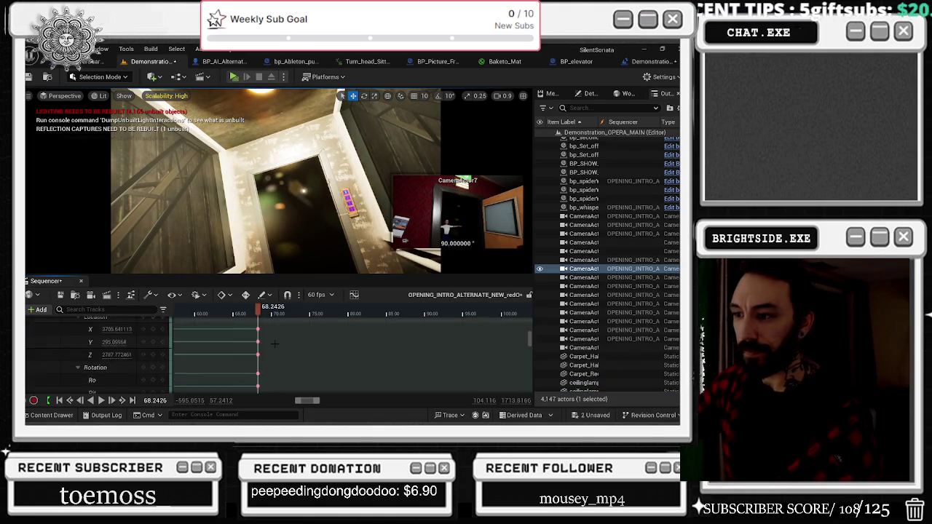
scroll(275, 342, "up", 6)
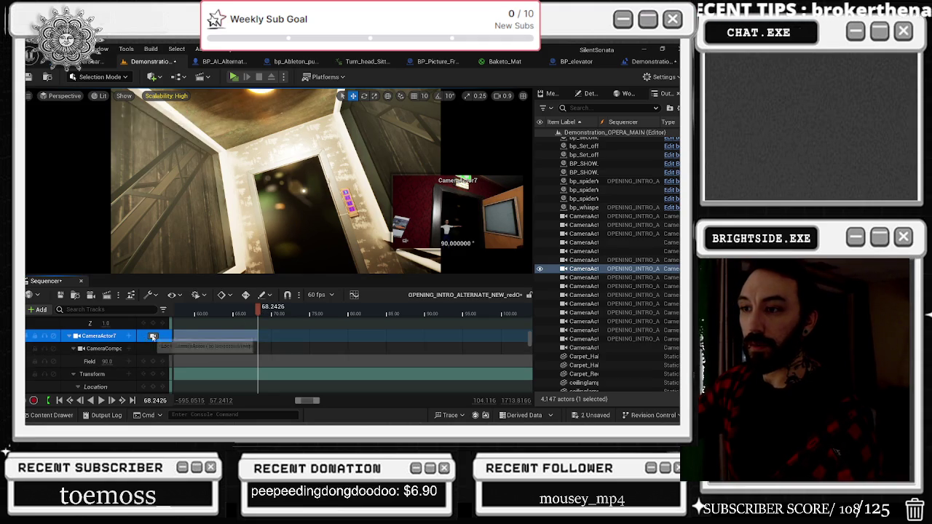
left_click(153, 336)
scroll(255, 327, "down", 2)
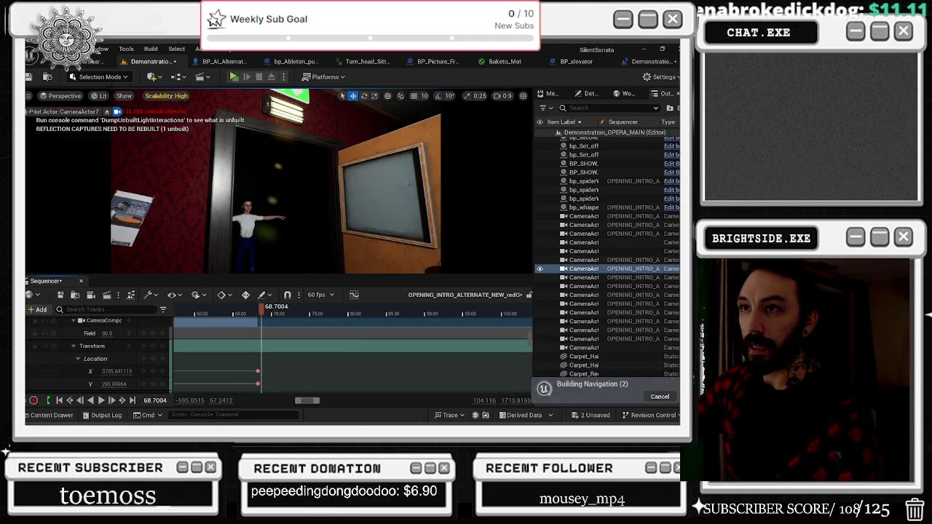
left_click_drag(244, 91, 244, 90)
left_click_drag(279, 182, 279, 182)
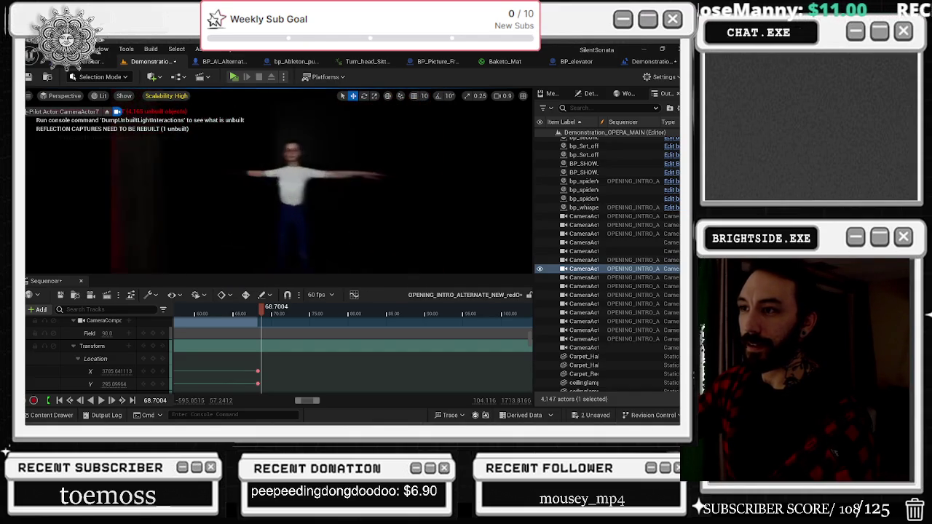
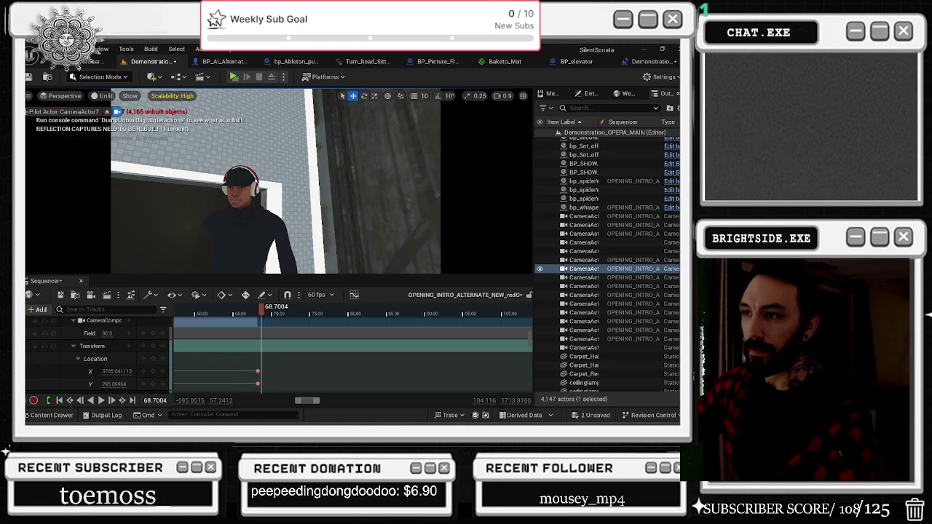
Key the camera's location at 68.7 and drag its roll to tilt and key the rotation.
scroll(106, 380, "down", 4)
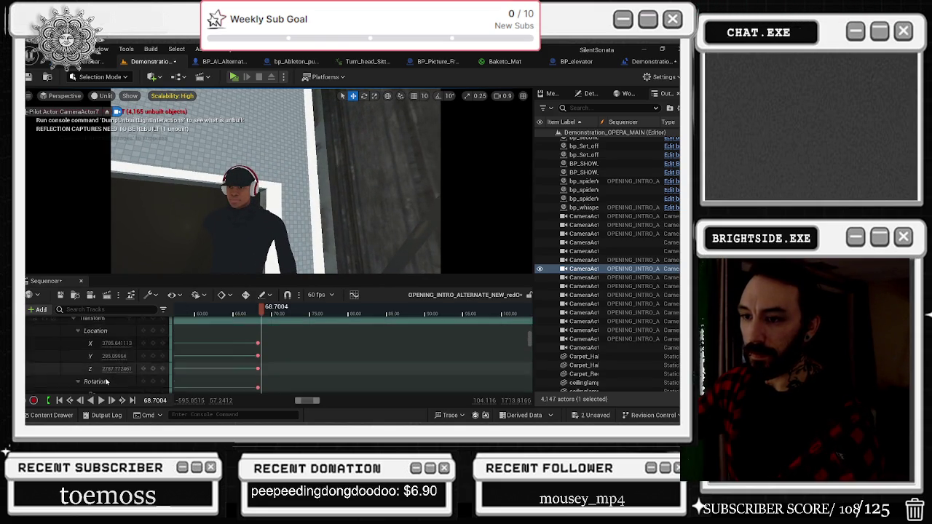
scroll(106, 379, "up", 3)
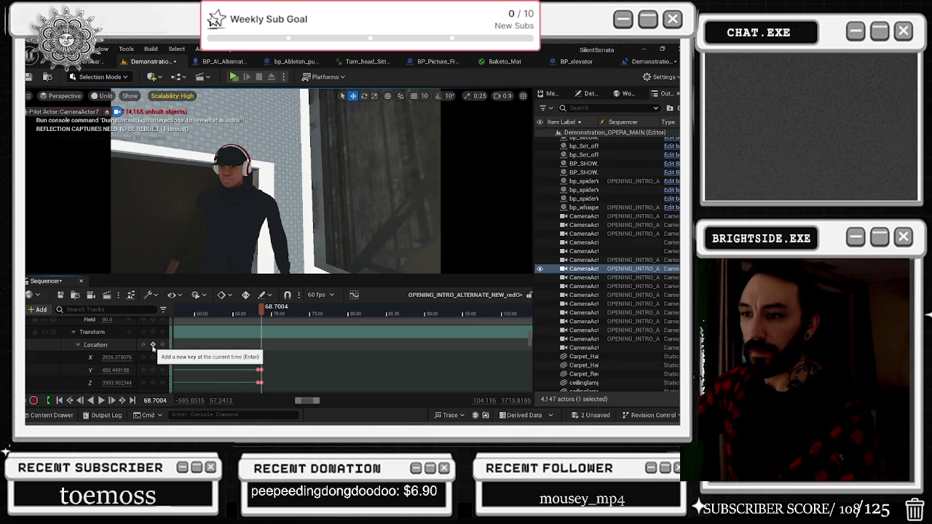
left_click(153, 347)
scroll(126, 362, "down", 3)
left_click(126, 362)
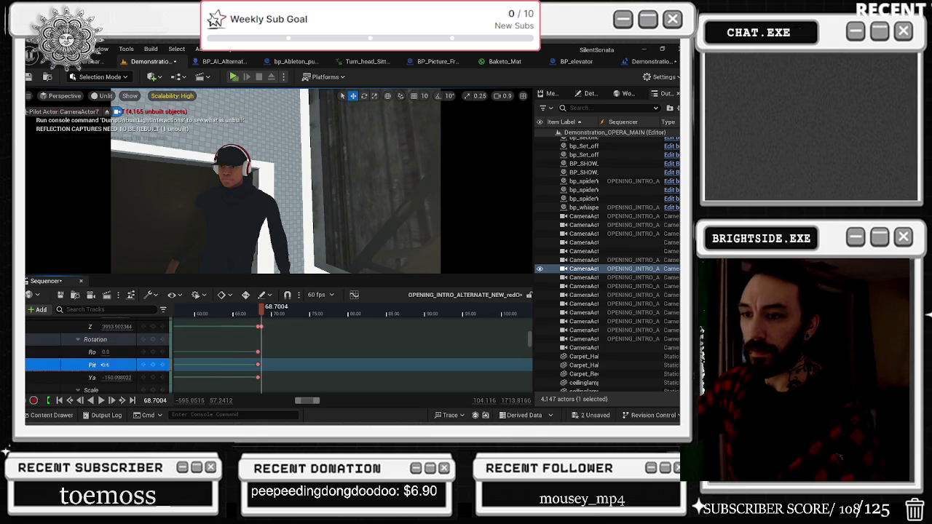
mouse_move(107, 352)
left_mouse_down()
mouse_move(153, 352)
mouse_move(95, 352)
left_mouse_up()
Select and expand the Sitting character's track to show its animation sections.
scroll(132, 361, "down", 3)
left_click(132, 361)
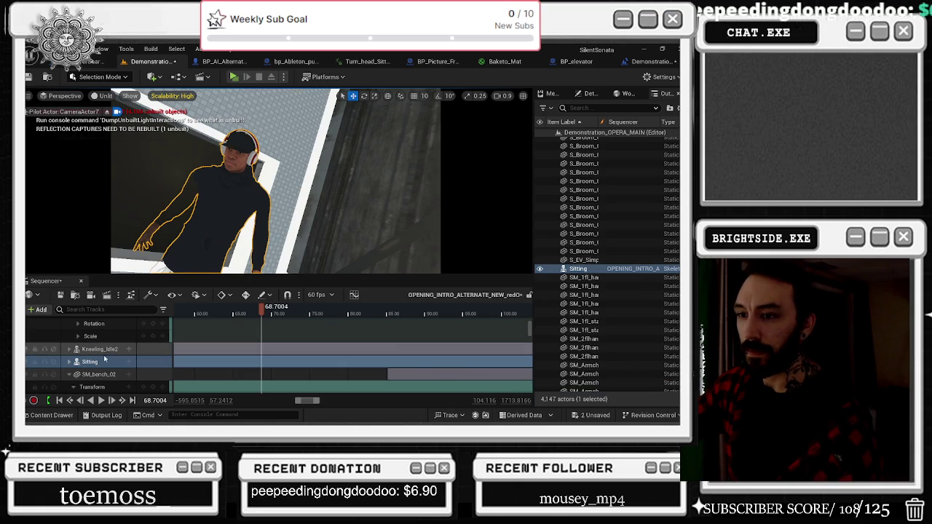
left_click(70, 362)
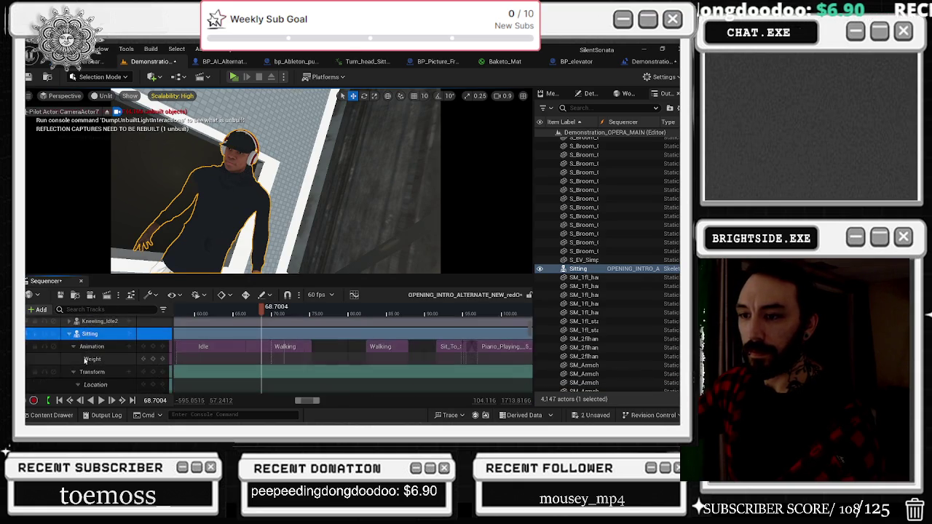
scroll(109, 357, "down", 2)
scroll(278, 316, "up", 1)
Move the playhead to about 66.1 and select the Sitting character's track.
left_click_drag(261, 313, 230, 314)
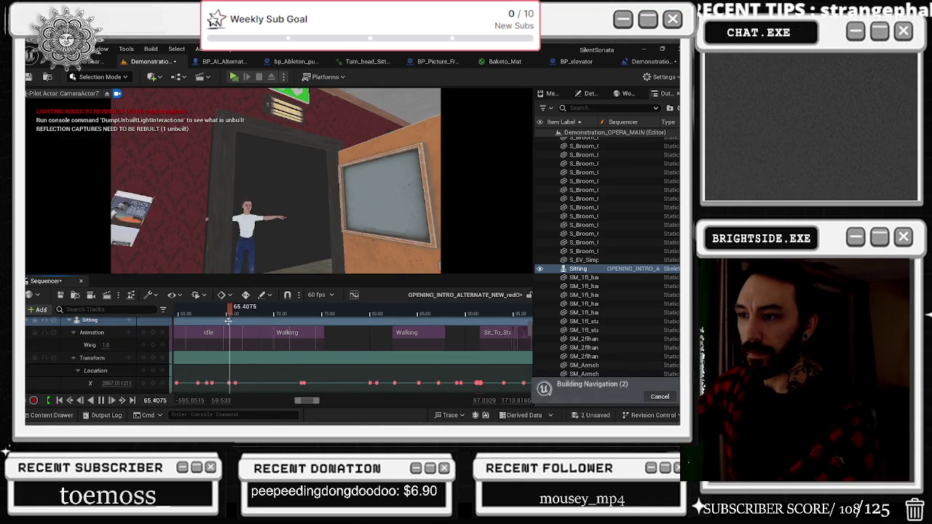
left_click(237, 313)
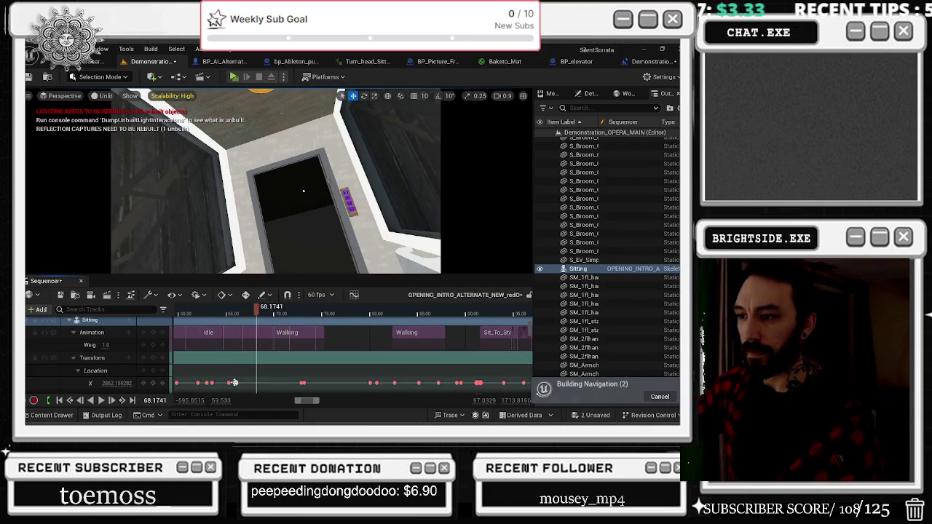
left_click(309, 359)
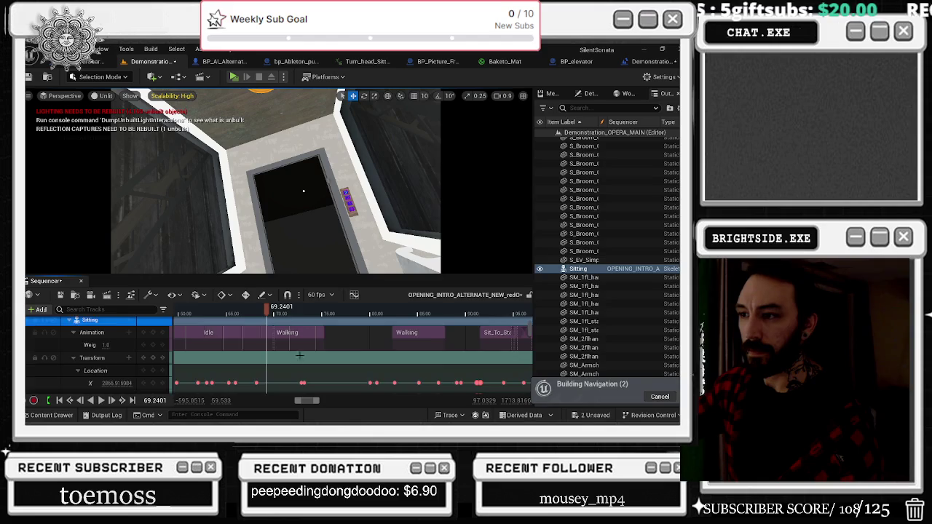
scroll(309, 353, "down", 3)
scroll(286, 331, "up", 5)
scroll(287, 332, "up", 5, "ctrl")
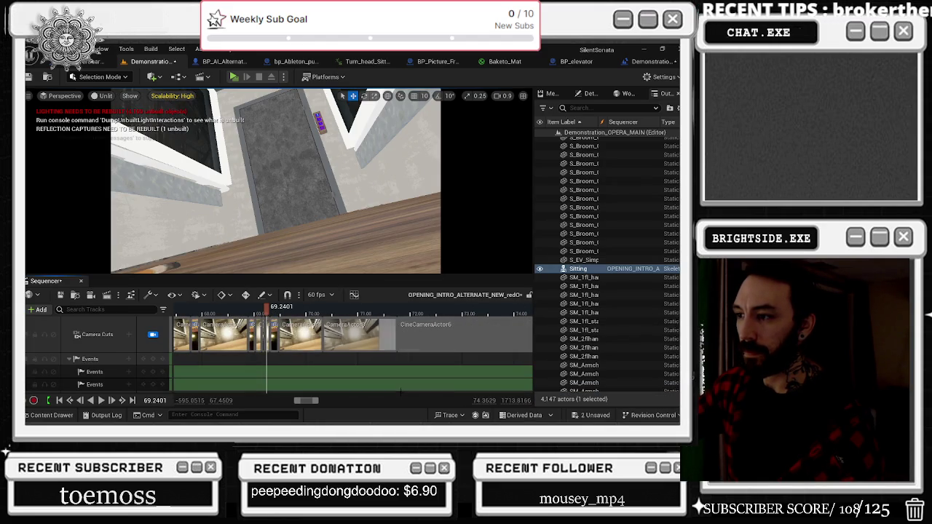
Pick CameraActor7 for the camera cut and preview the shot up to 70.38.
right_click(350, 331)
scroll(415, 364, "down", 2)
left_click(424, 390)
key("space")
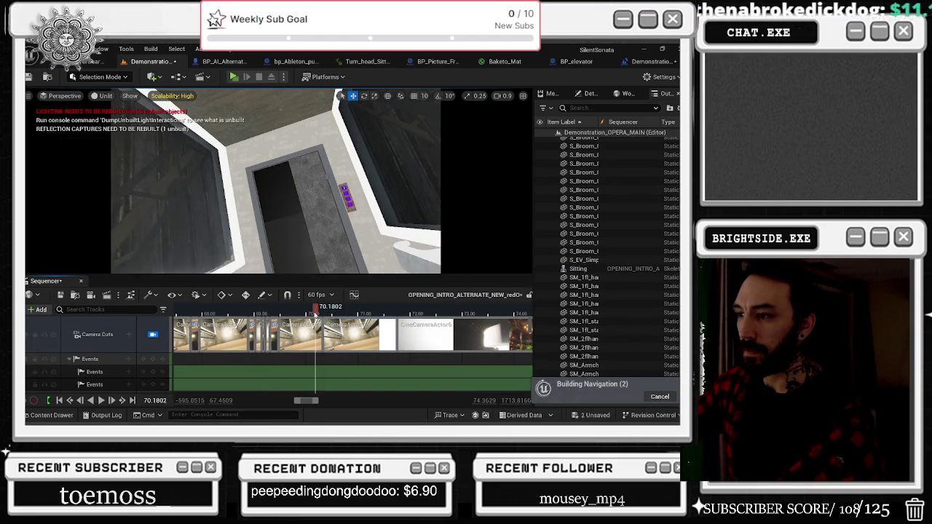
left_click(326, 313)
scroll(346, 336, "down", 3)
scroll(345, 335, "up", 5)
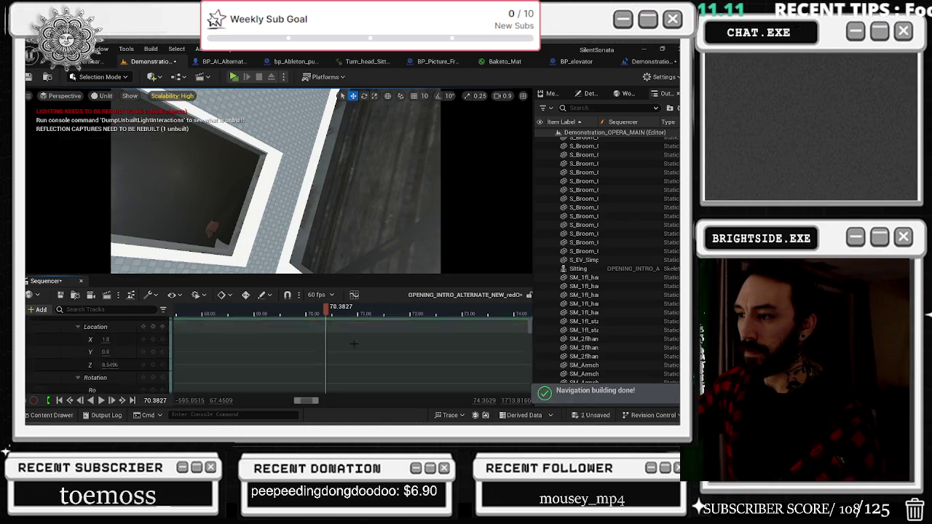
scroll(353, 341, "down", 3)
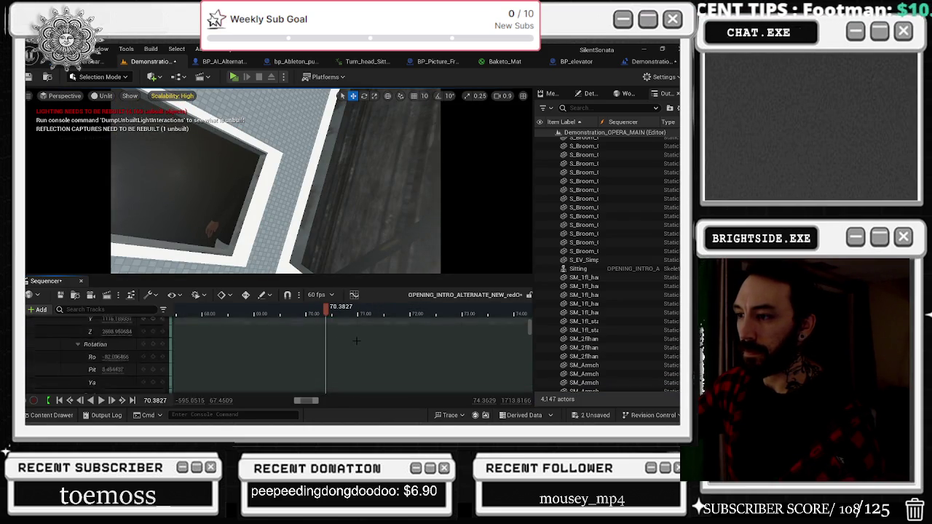
Shift the Walking section later and extend the Idle section to overlap it.
left_click(223, 215)
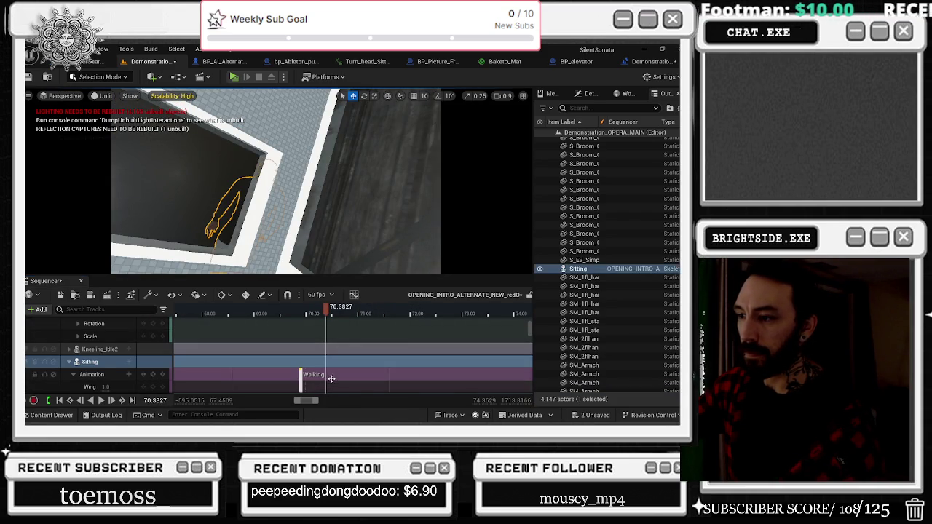
left_click_drag(340, 359, 375, 359)
left_click(373, 361)
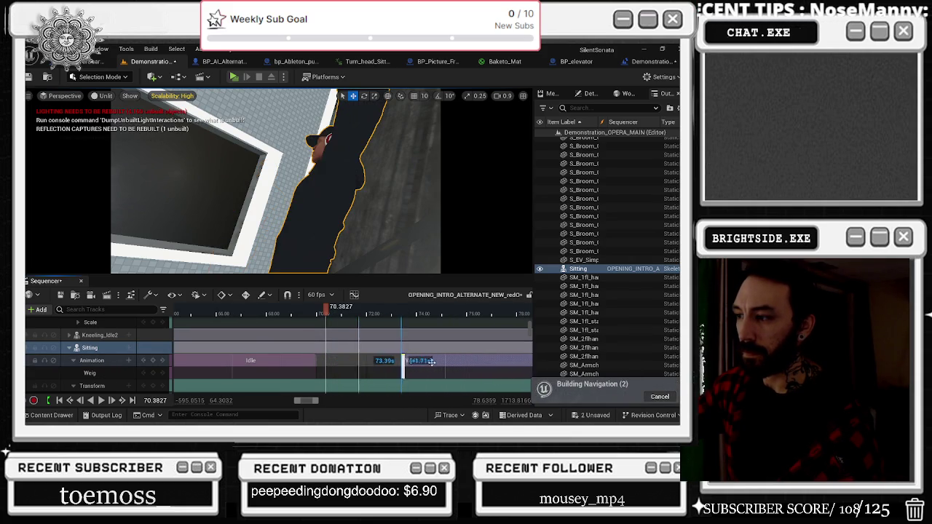
left_click_drag(314, 360, 333, 362)
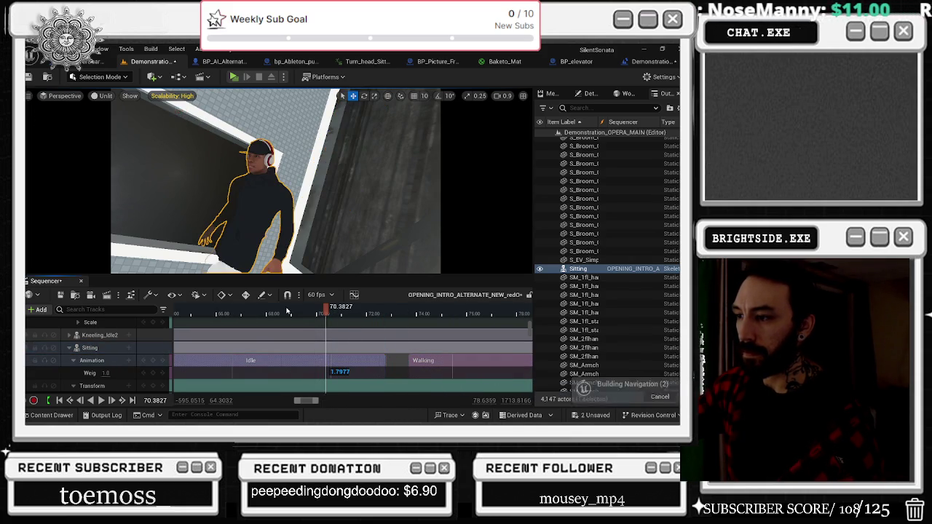
Scrub and play through the Idle-to-Walking blend between about 66.7 and 71.7 seconds.
left_click(231, 315)
left_click_drag(217, 320, 262, 318)
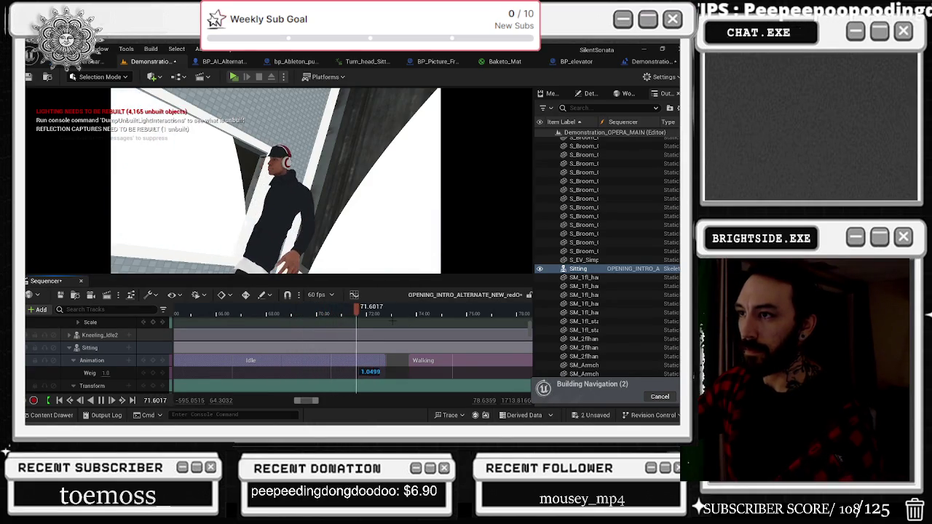
key("space")
left_click_drag(359, 313, 314, 312)
scroll(323, 348, "down", 3)
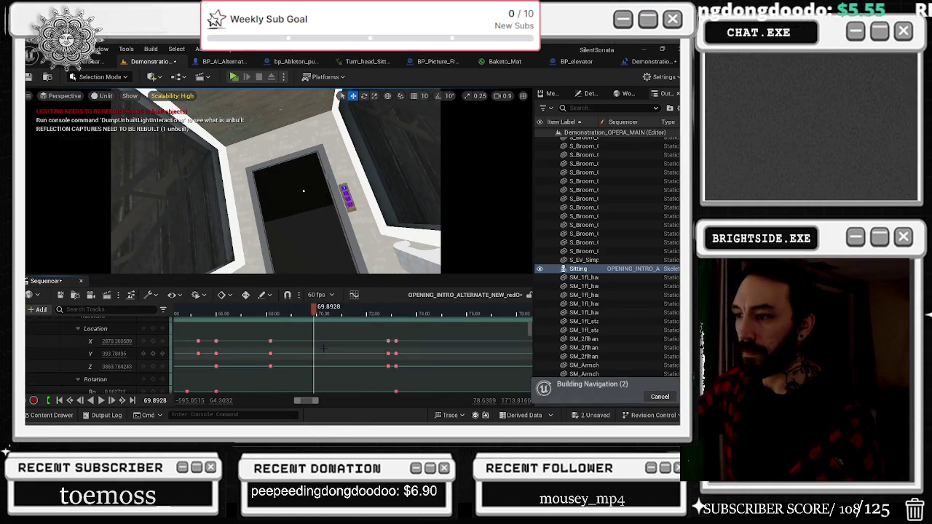
scroll(323, 348, "up", 2)
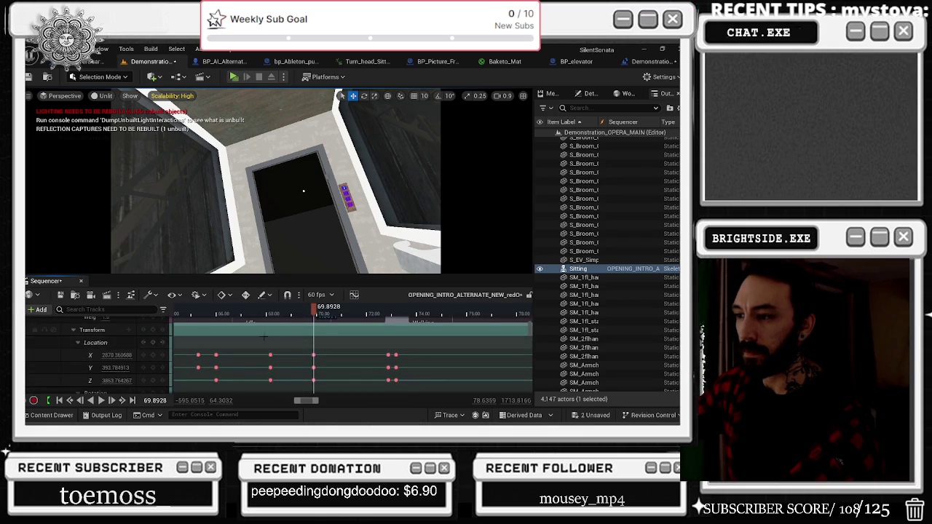
left_click_drag(316, 315, 318, 317)
scroll(321, 349, "up", 4)
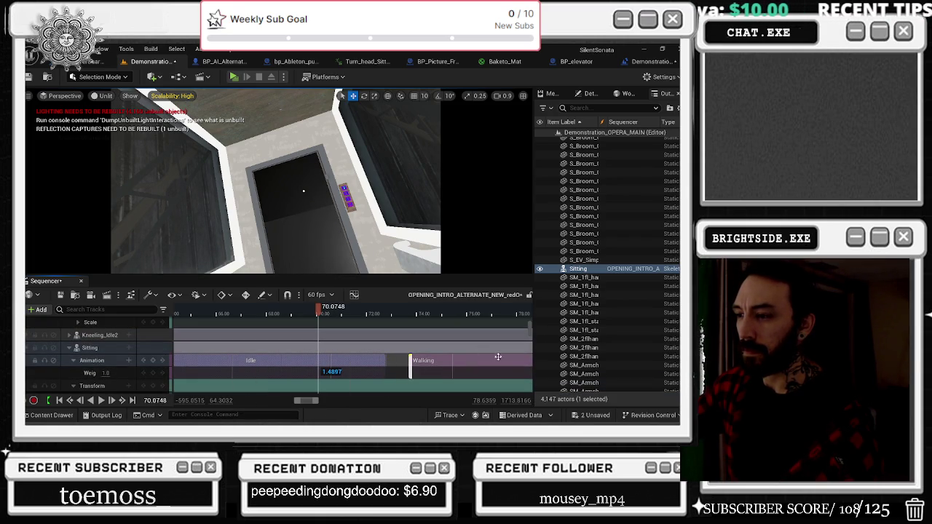
scroll(437, 342, "up", 3)
right_click(343, 325)
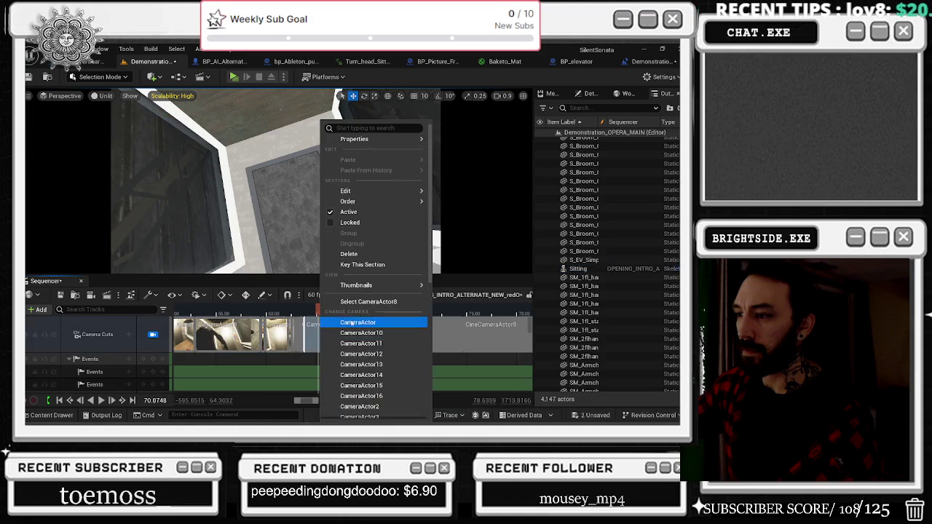
Try CameraActor8 in the viewport, then switch to looking through CameraActor7.
left_click(368, 302)
left_click(154, 351)
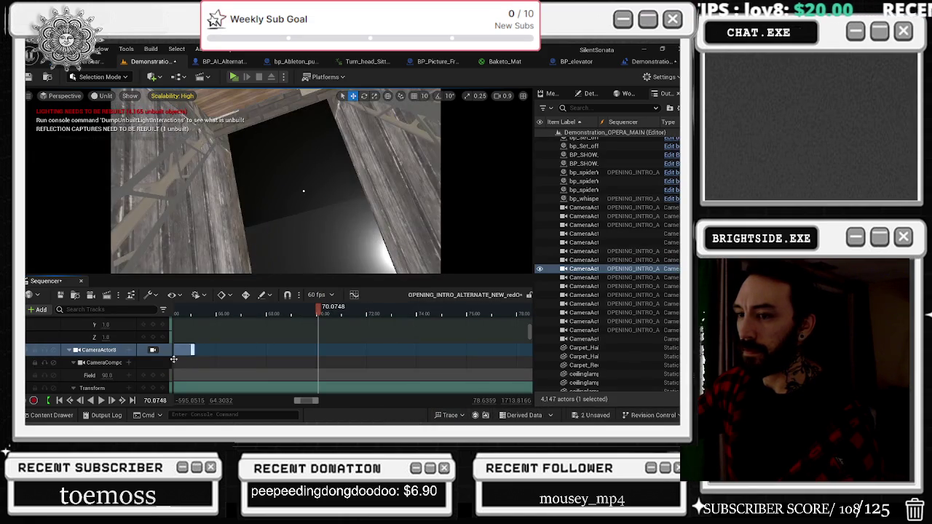
left_click(156, 352)
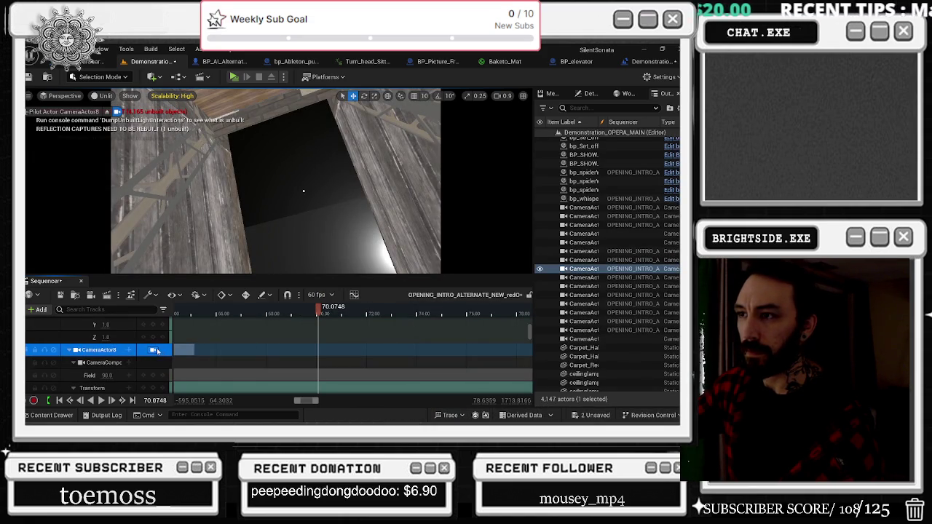
left_click(156, 350)
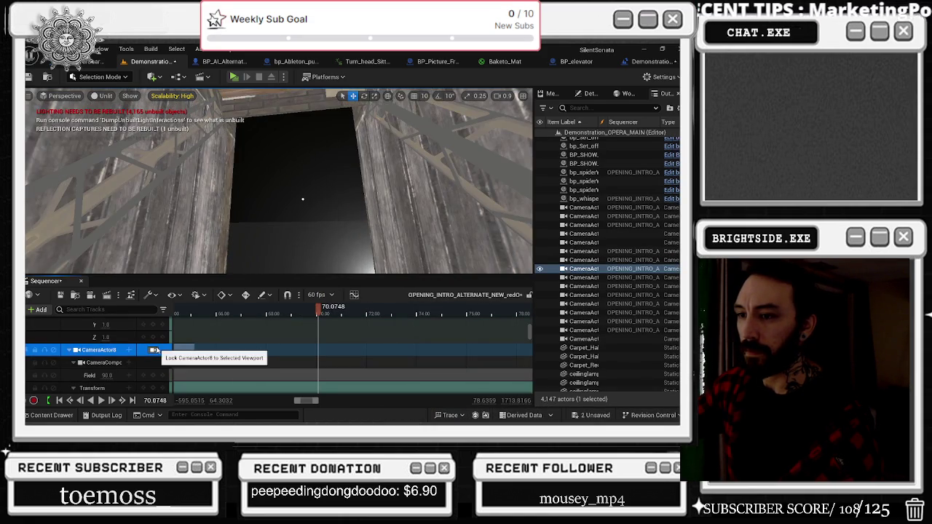
scroll(167, 353, "up", 3)
right_click(339, 334)
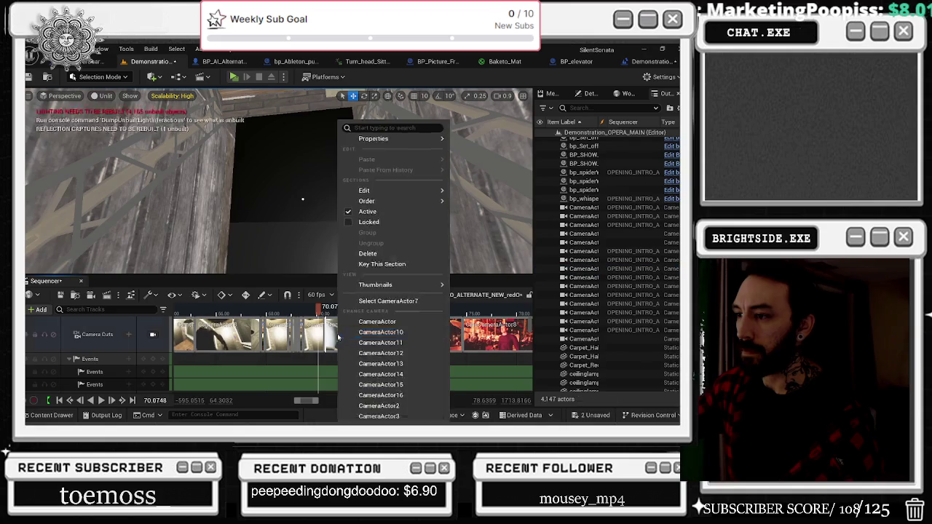
left_click(374, 302)
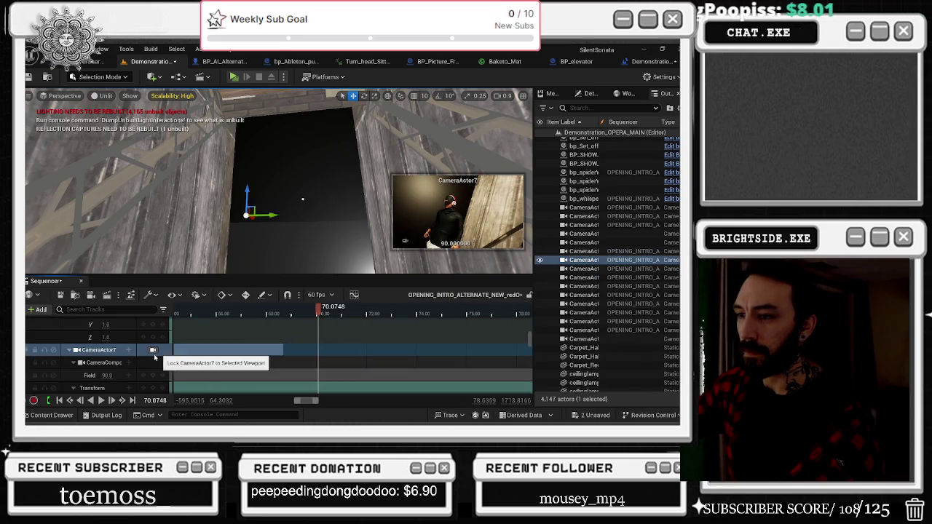
scroll(292, 364, "up", 3)
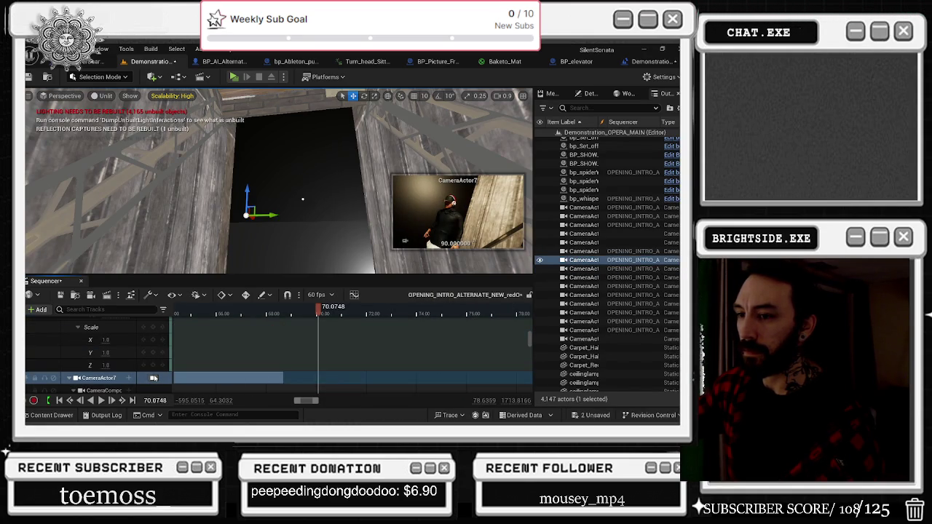
left_click(154, 378)
Scrub back to about 66.5 and play the Idle-to-Walking shot.
left_click(315, 315)
mouse_move(315, 314)
left_mouse_down()
mouse_move(263, 315)
mouse_move(335, 314)
mouse_move(222, 318)
left_mouse_up()
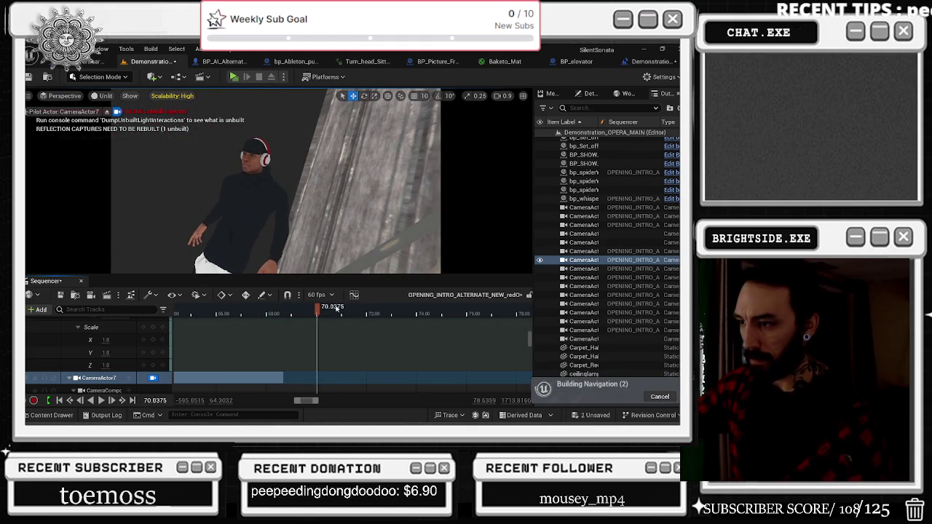
left_click(228, 313)
left_click(195, 295)
left_click(223, 313)
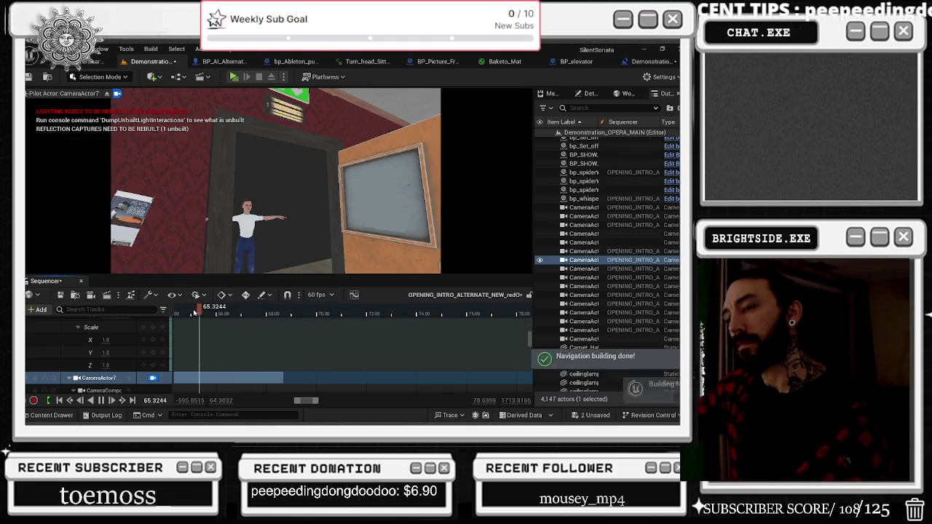
key("space")
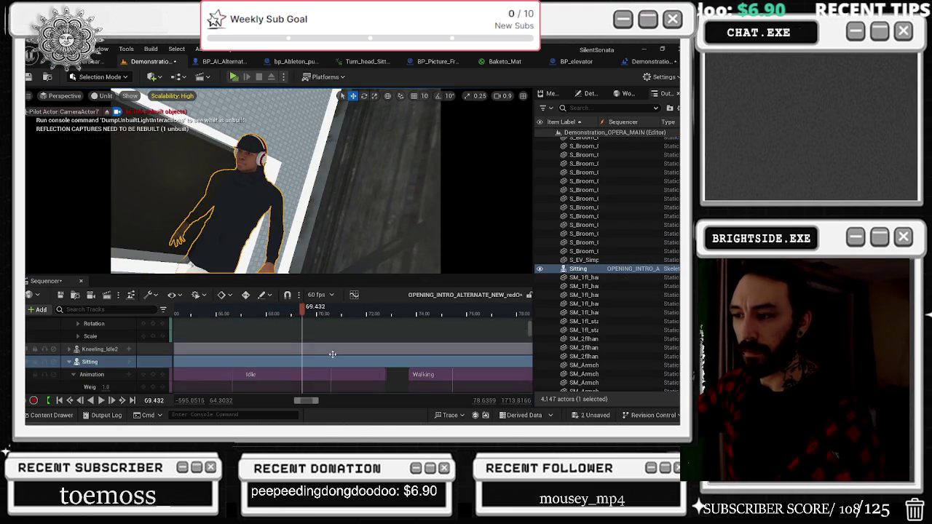
Lower the Sitting character's Yaw key to about 33 near the 70-second mark.
scroll(323, 349, "down", 3)
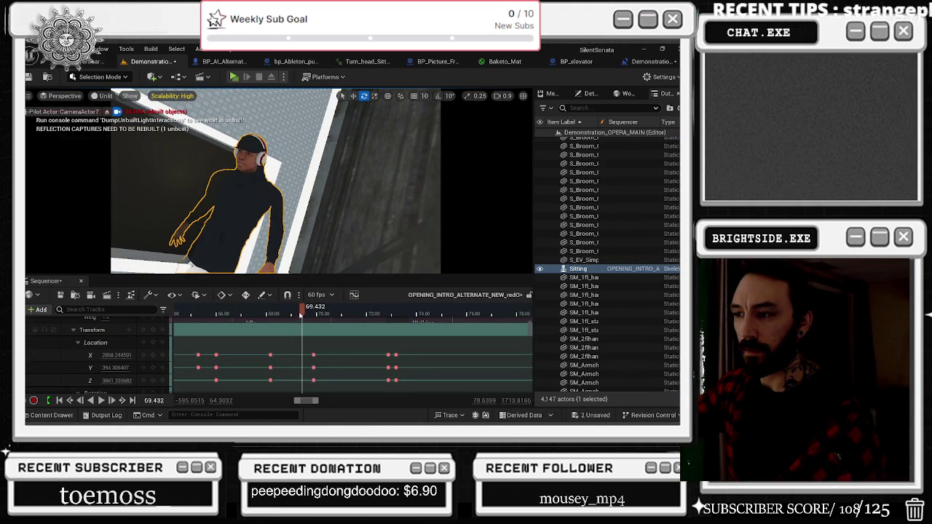
left_click_drag(300, 315, 316, 315)
scroll(534, 331, "down", 5)
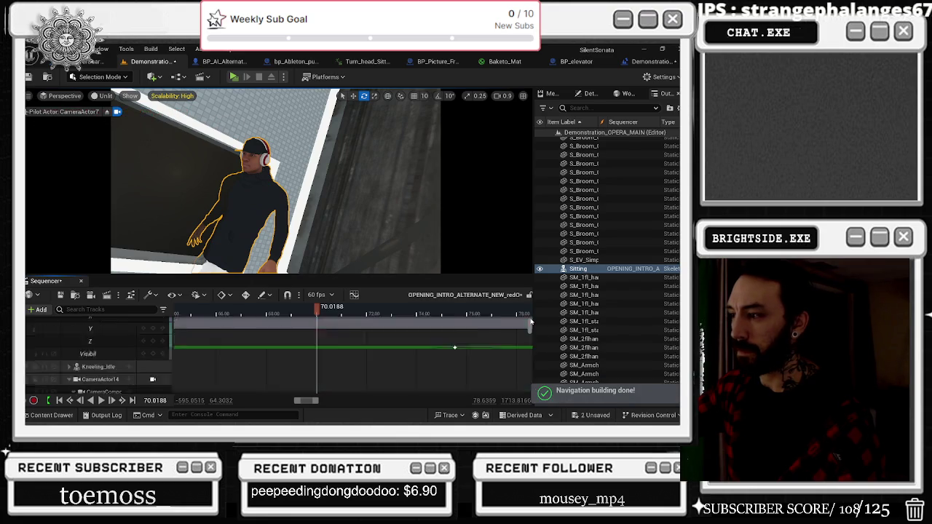
scroll(533, 331, "down", 3)
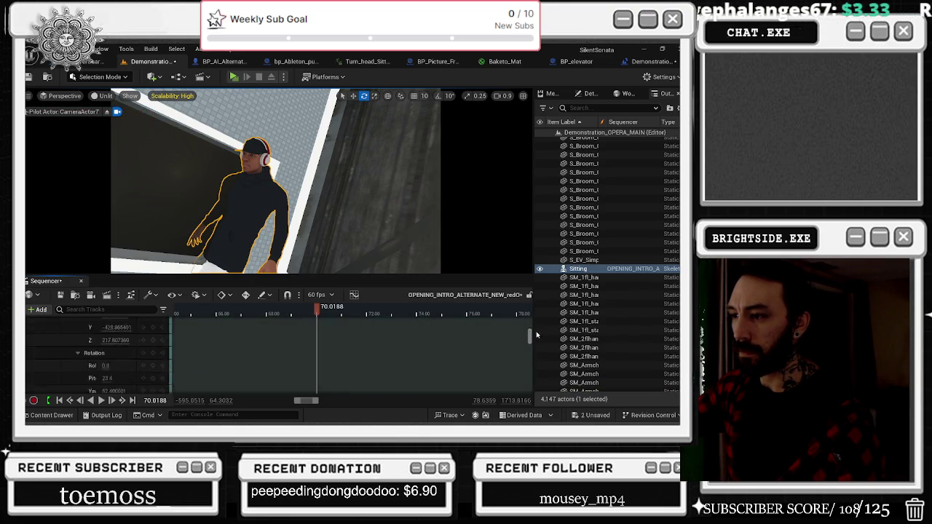
scroll(322, 321, "down", 5)
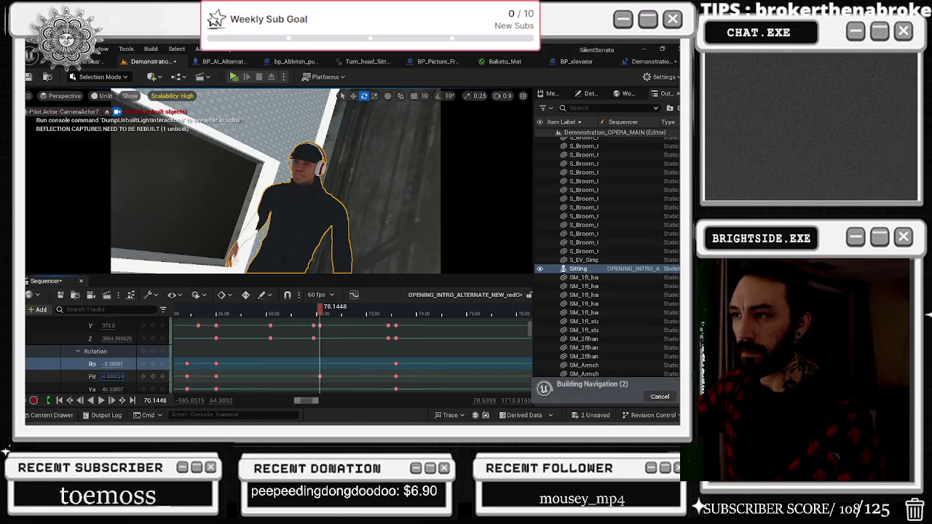
scroll(349, 357, "down", 1)
left_click(109, 389)
left_click_drag(109, 389, 93, 389)
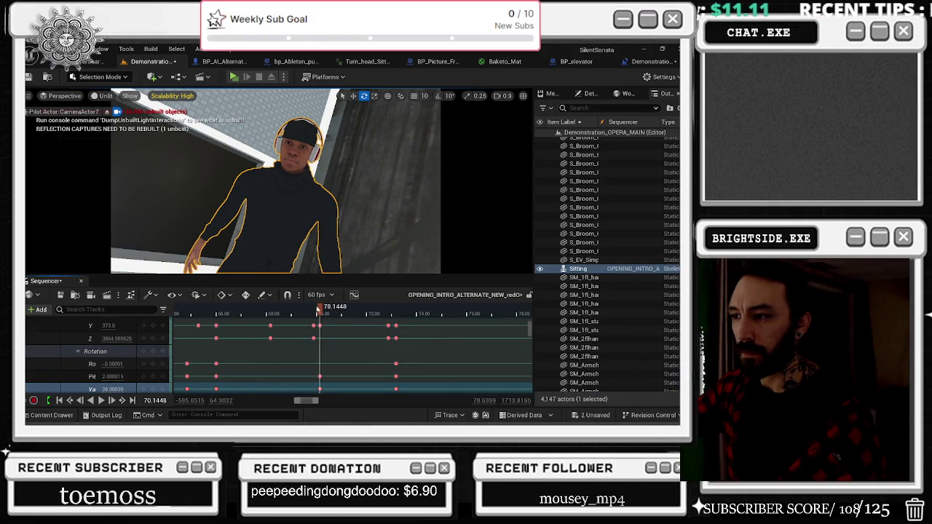
left_click(244, 315)
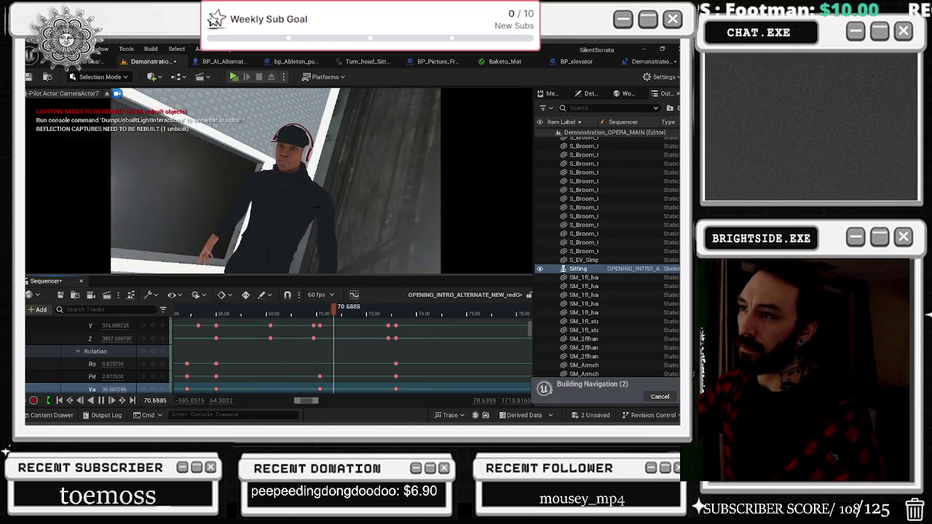
Trim the Idle section's end by about 2.3 seconds and move Walking earlier to overlap it.
scroll(312, 339, "up", 1)
scroll(312, 339, "up", 1)
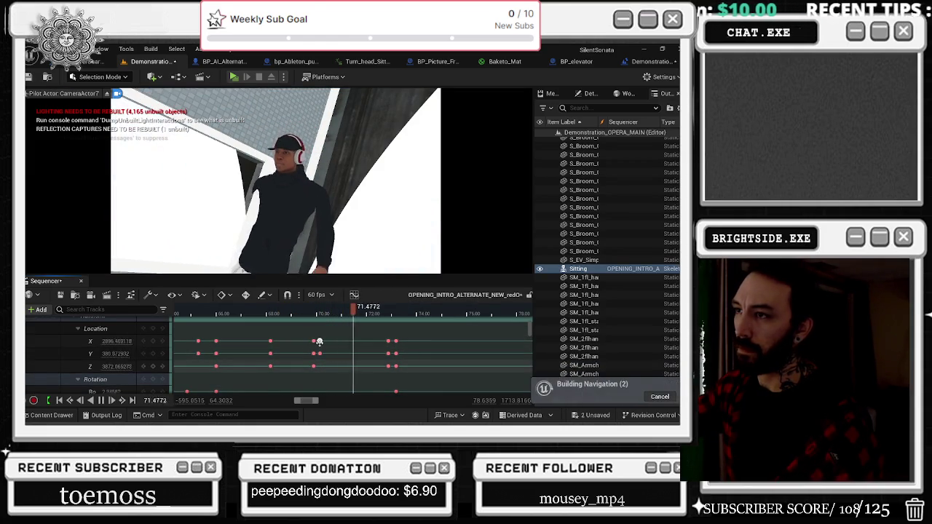
scroll(364, 342, "up", 5)
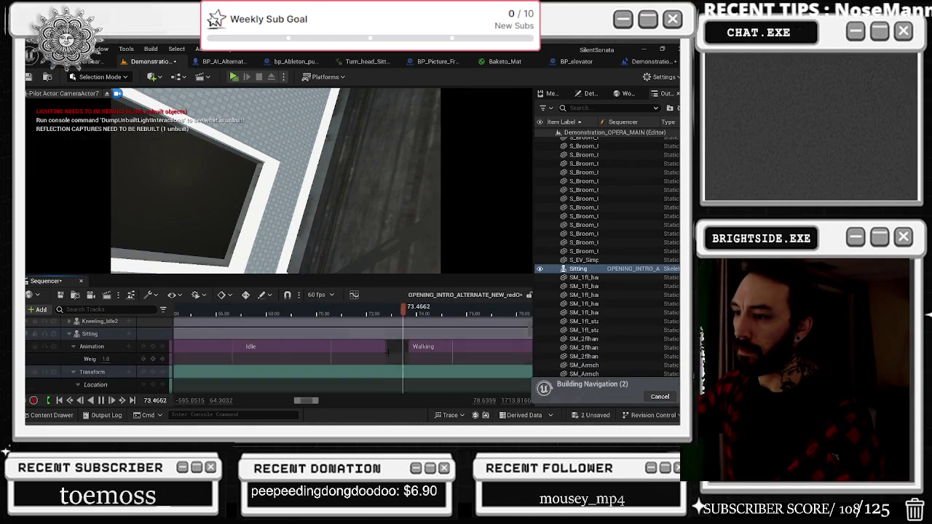
left_click_drag(344, 346, 329, 346)
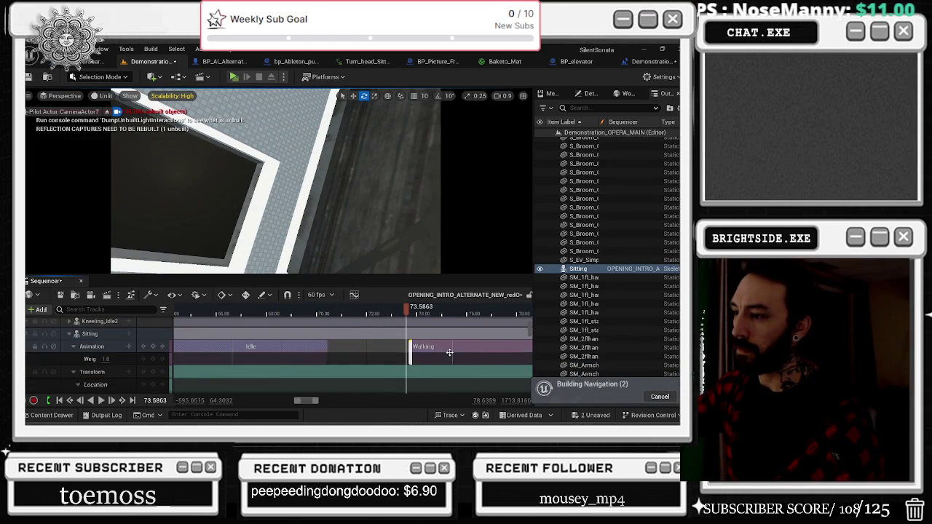
left_click_drag(449, 352, 409, 350)
right_click(412, 349)
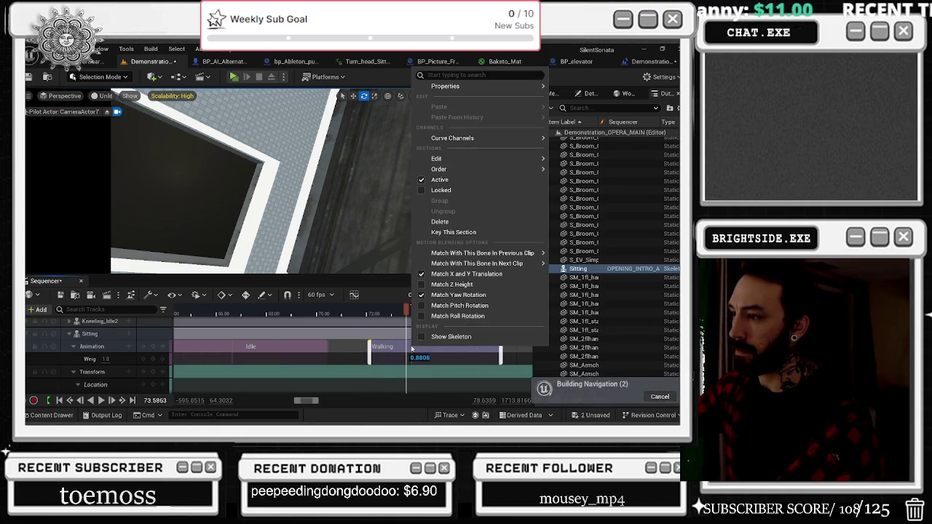
Set the section's animation to Standing_Block_Idle_Anim_mixamo_com and key yaw -91.
mouse_move(456, 90)
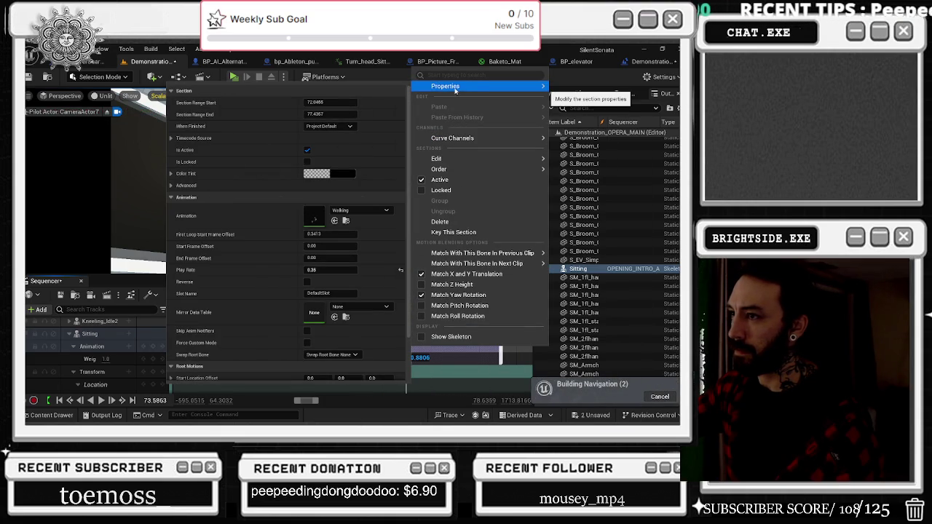
left_click(349, 211)
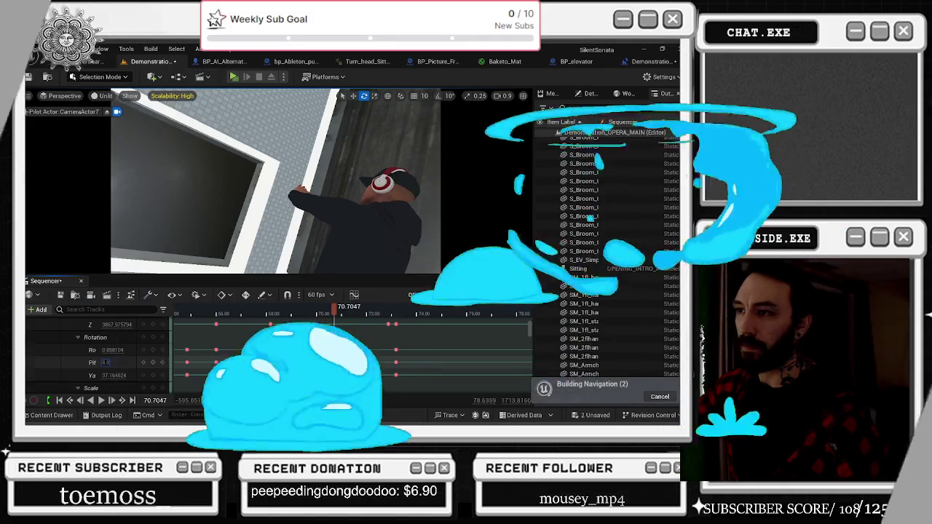
type("-91")
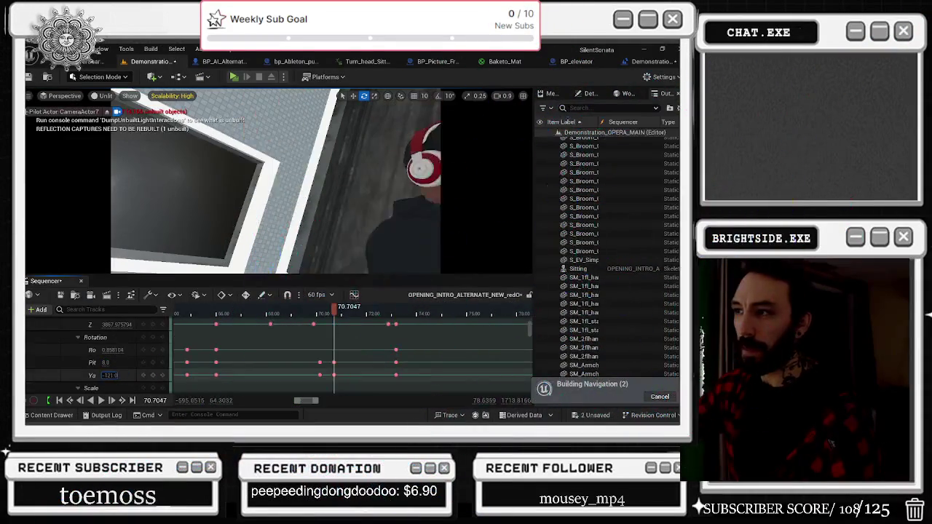
key("Return")
Key the character's location at X 2813, Y 359.0 and lower pitch to 6.
scroll(118, 322, "up", 2)
left_click_drag(110, 327, 139, 327)
key("Tab")
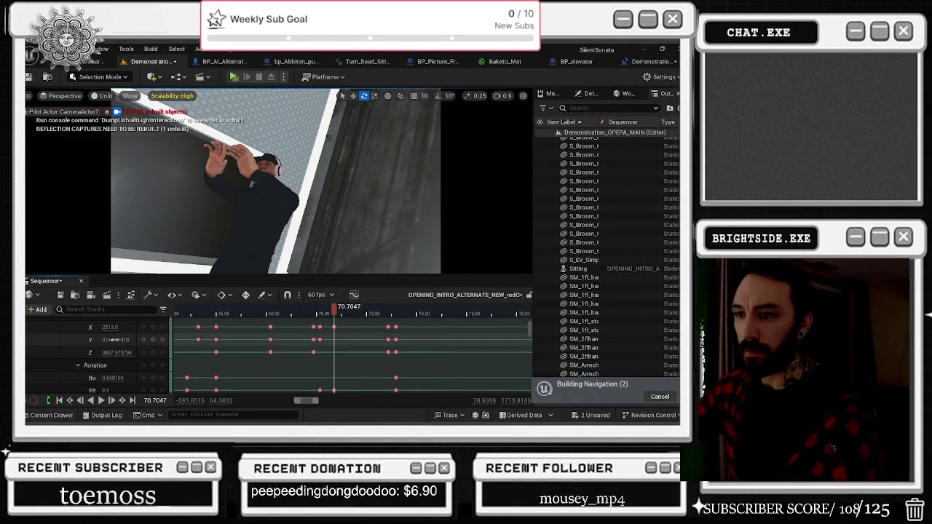
type("359.0")
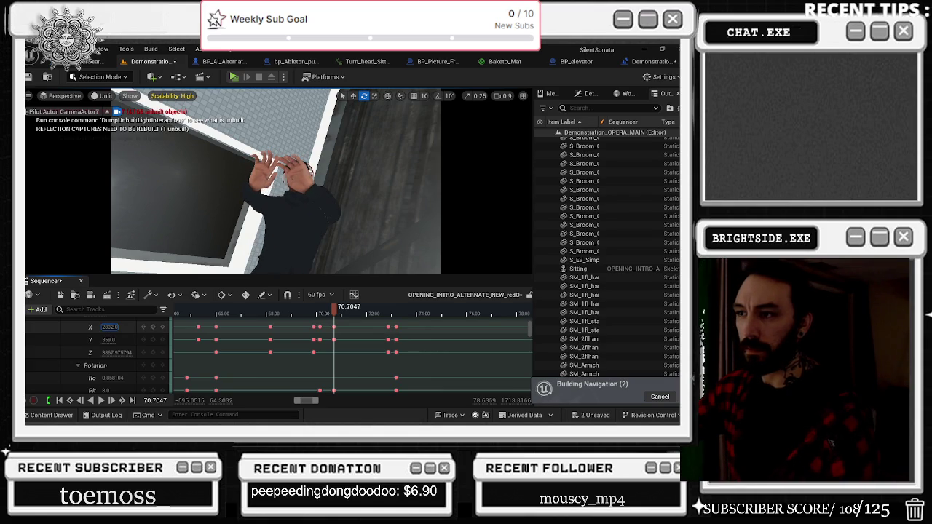
scroll(126, 379, "down", 2)
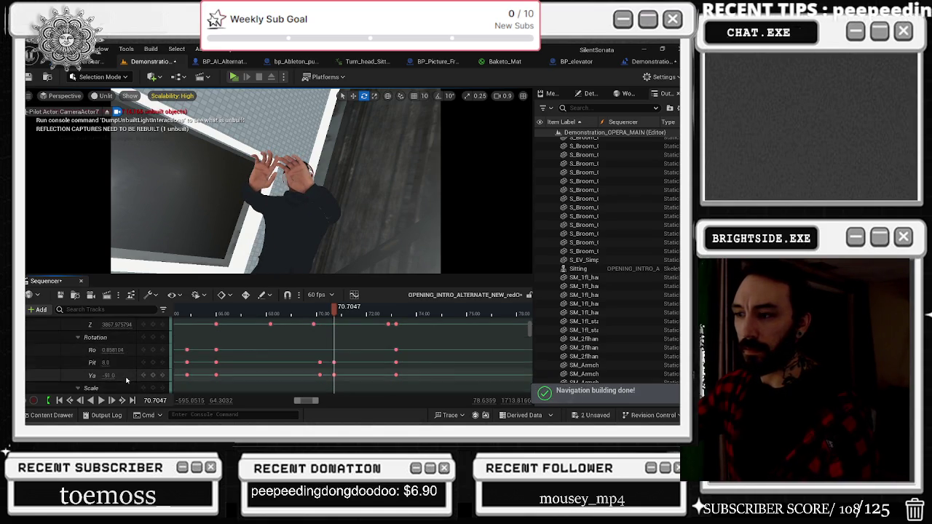
mouse_move(111, 361)
left_mouse_down()
mouse_move(98, 362)
mouse_move(105, 375)
mouse_move(93, 375)
left_mouse_up()
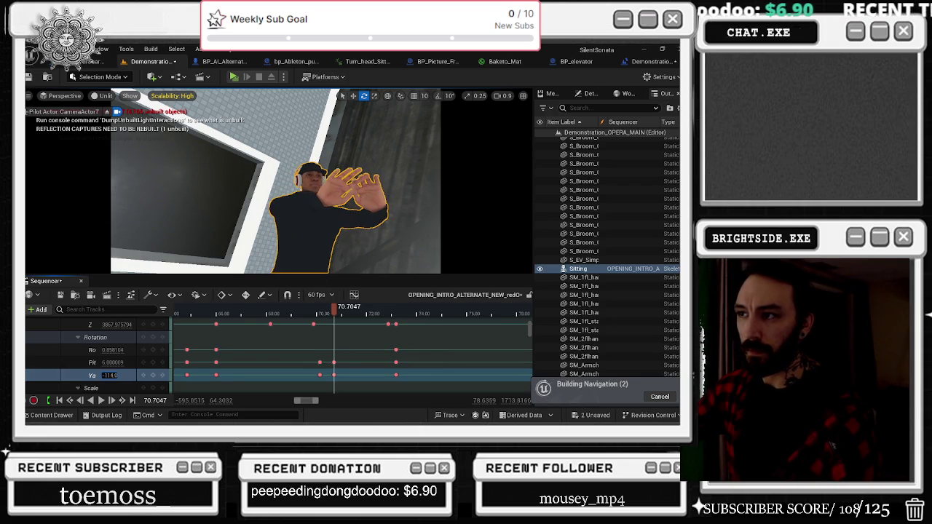
Nudge the X location to 2829 and replay the shot from about 65.6 seconds.
scroll(108, 364, "up", 2)
left_click(110, 339)
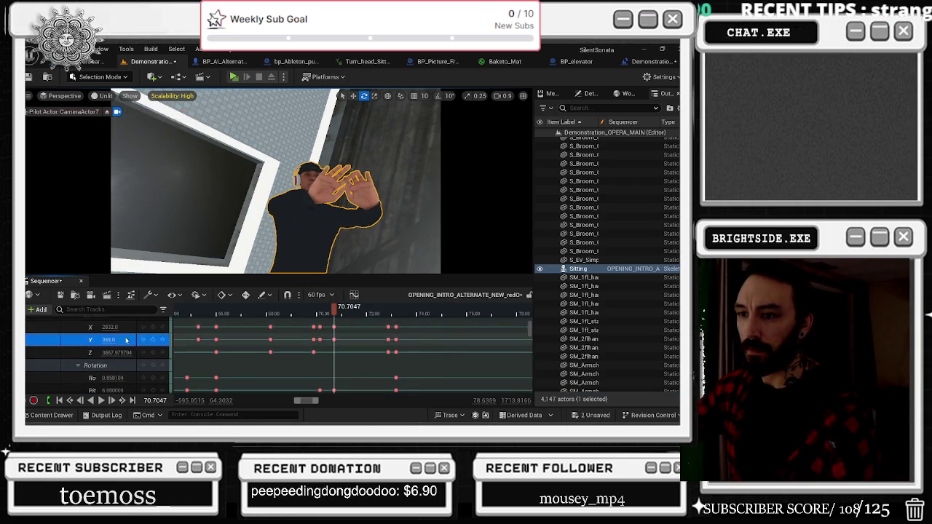
left_click_drag(108, 326, 104, 326)
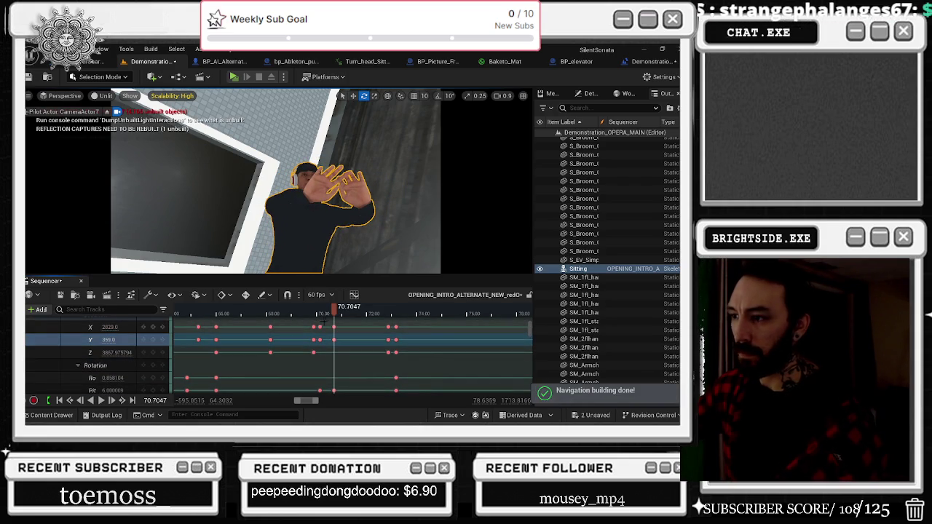
left_click(207, 313)
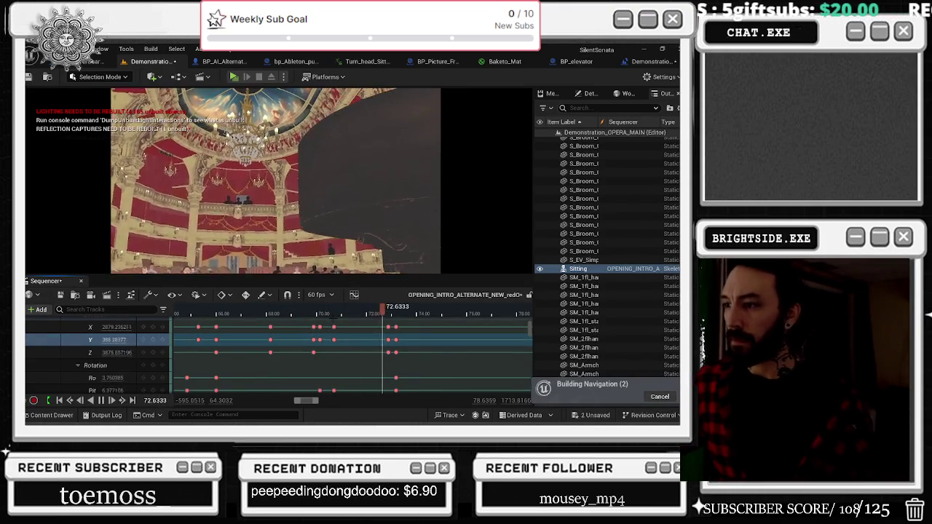
left_click(310, 314)
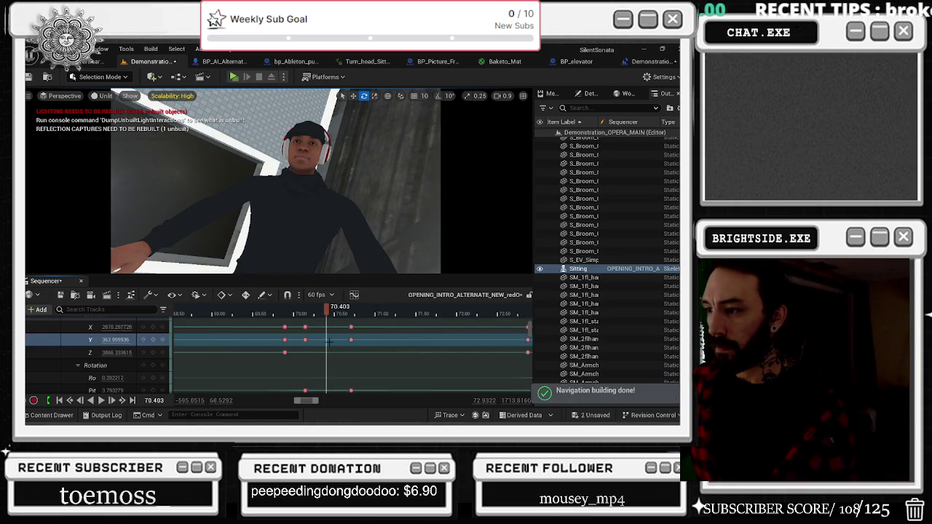
scroll(329, 341, "up", 3)
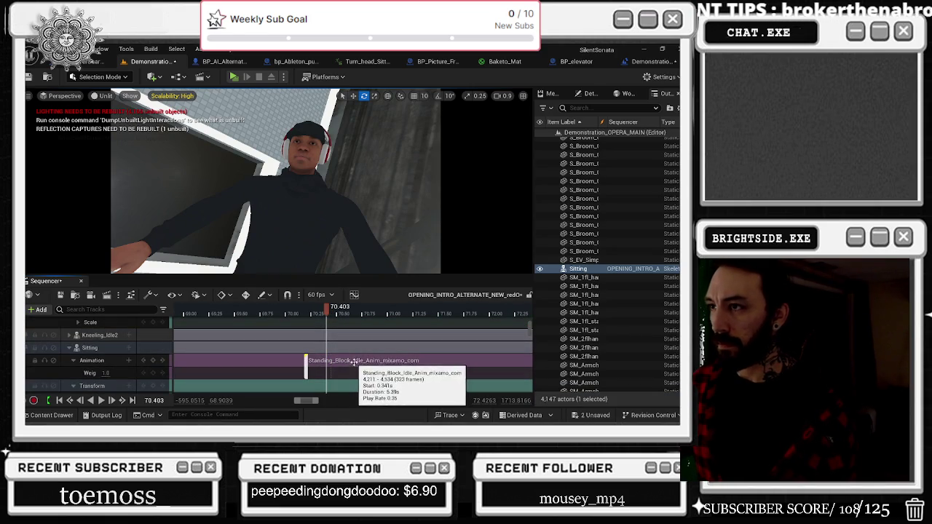
Slide the Standing_Block_Idle section later and preview its blend around 70–70.6 seconds.
left_click(304, 313)
left_click_drag(305, 313, 345, 318)
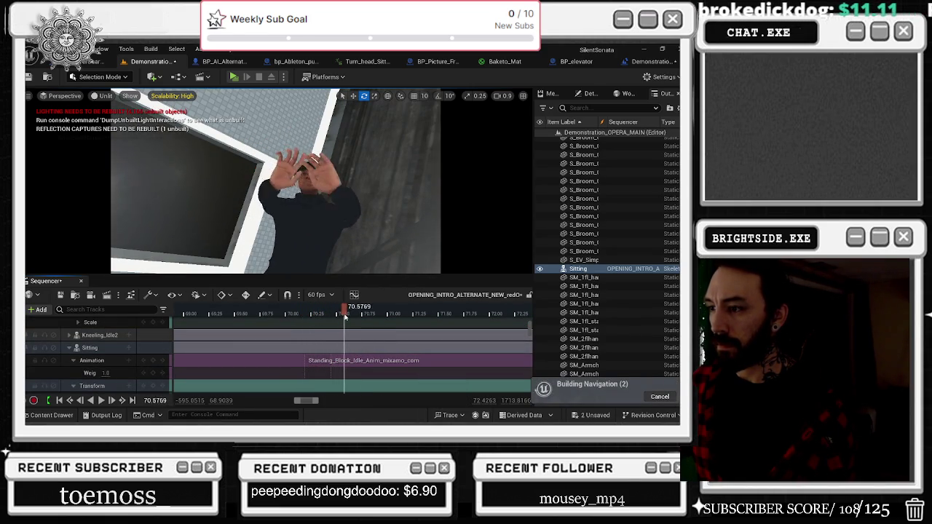
left_click_drag(306, 362, 329, 362)
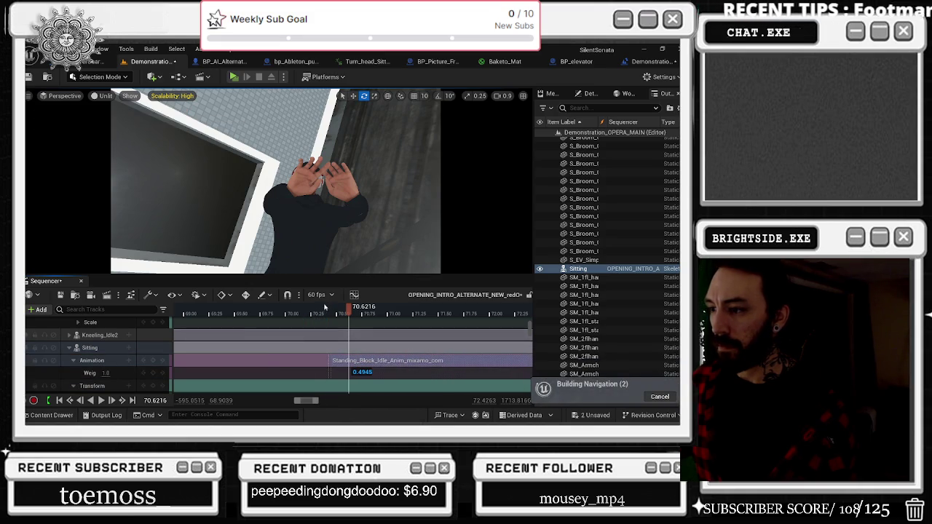
left_click_drag(320, 318, 337, 320)
key("space")
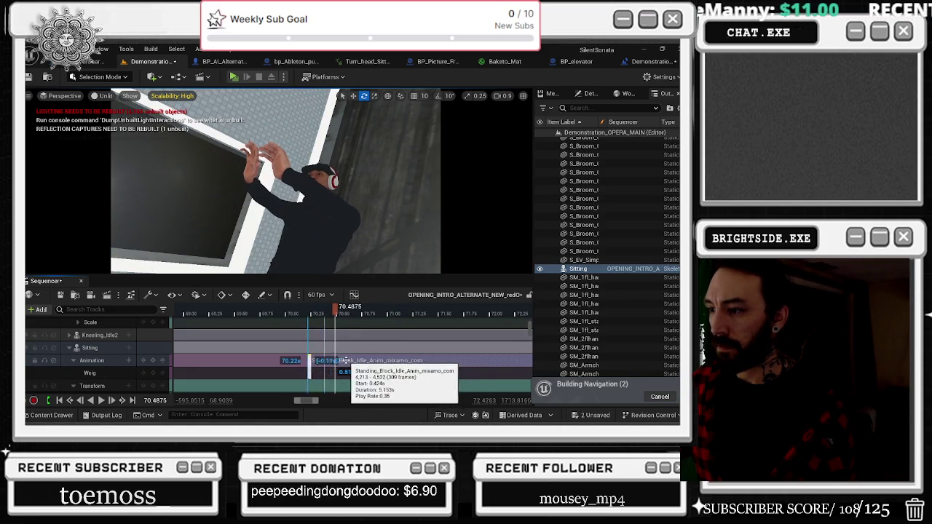
left_click(295, 314)
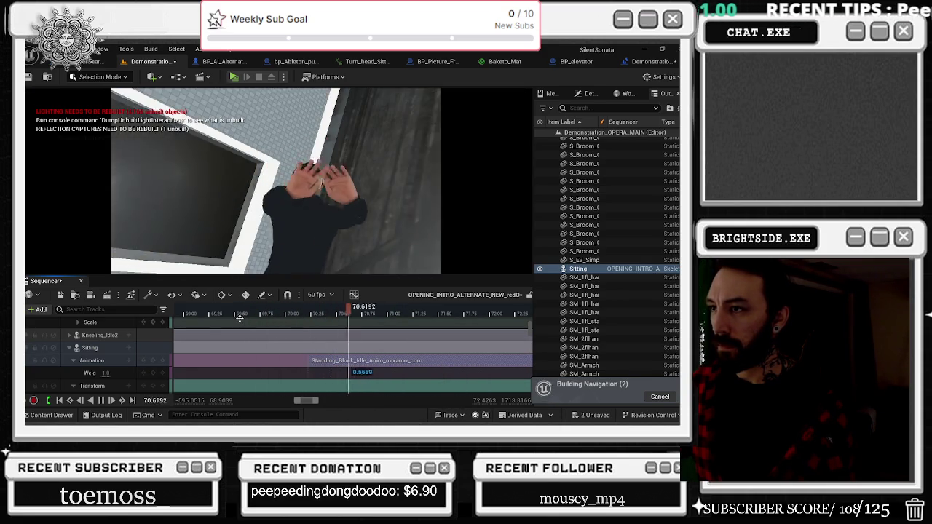
left_click(289, 314)
left_click_drag(294, 316, 323, 318)
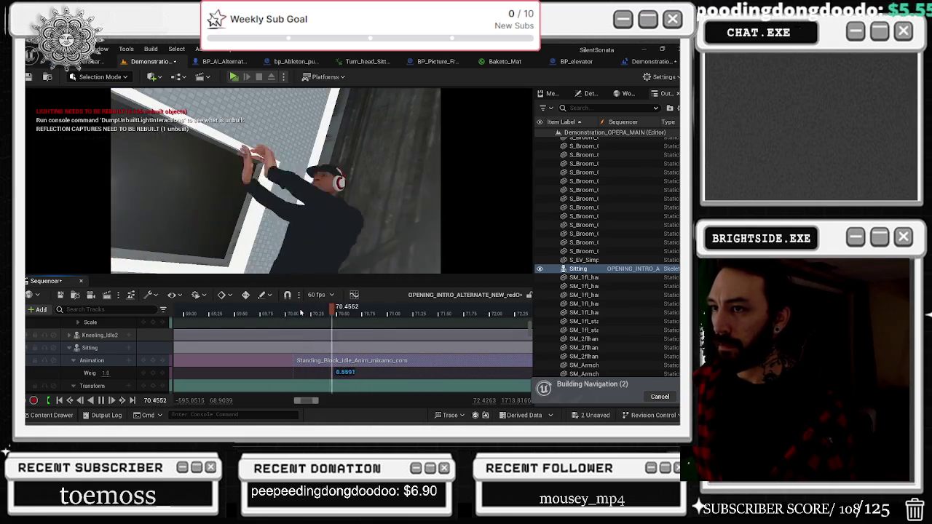
scroll(360, 335, "down", 3)
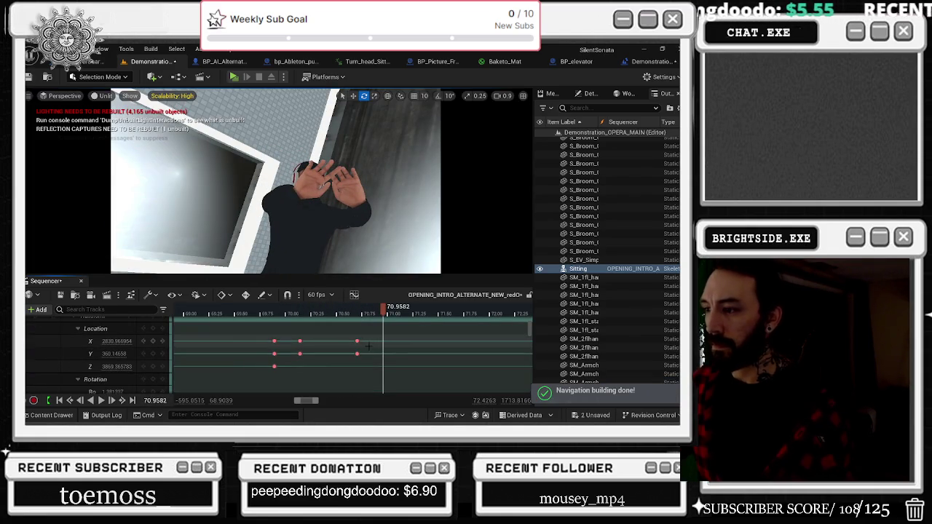
Move the Pitch keyframe and preview the character's turn around 70 seconds.
scroll(364, 355, "down", 3)
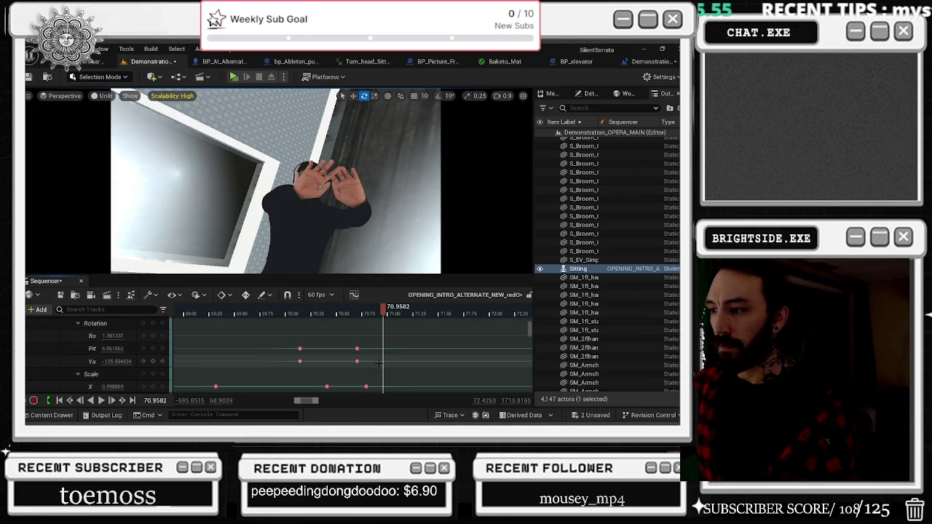
left_click(308, 312)
mouse_move(307, 312)
left_mouse_down()
mouse_move(316, 312)
mouse_move(281, 315)
mouse_move(294, 316)
left_mouse_up()
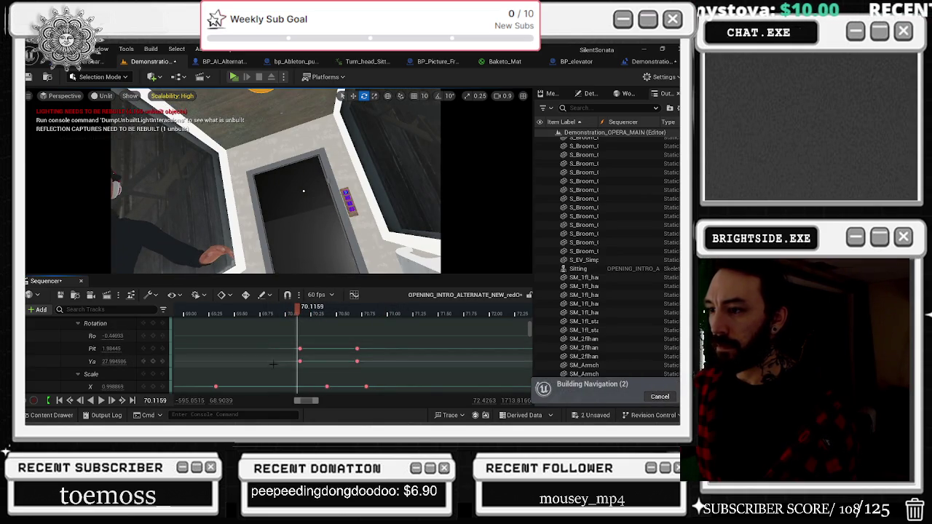
mouse_move(300, 348)
left_mouse_down()
mouse_move(321, 349)
mouse_move(325, 367)
mouse_move(277, 348)
mouse_move(235, 349)
left_mouse_up()
left_click_drag(217, 316, 292, 316)
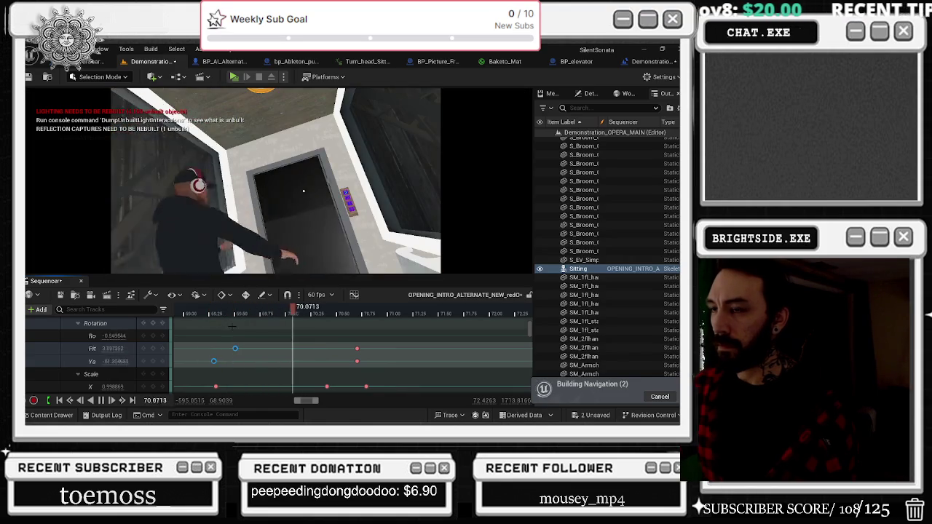
key("space")
left_click_drag(198, 315, 277, 316)
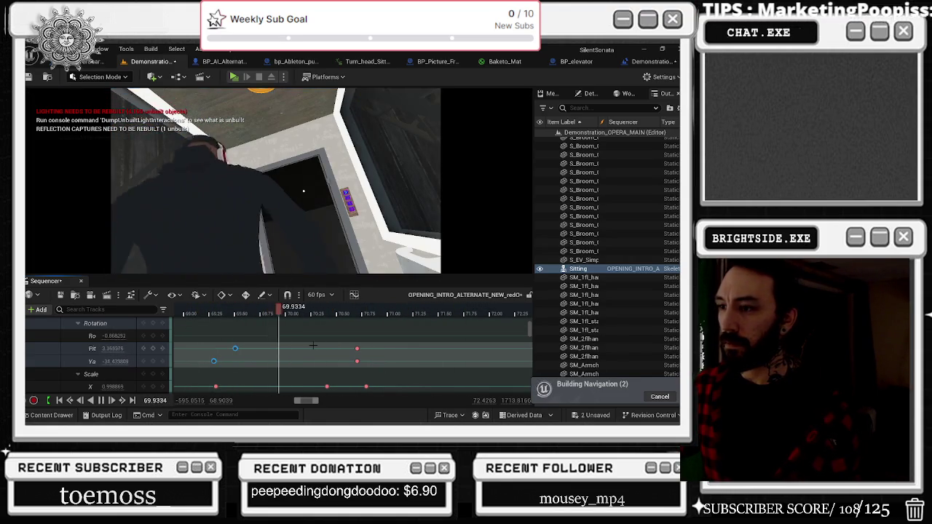
key("space")
Move the yaw keyframe near 70.7 seconds later and replay from about 68.9.
left_click(357, 361)
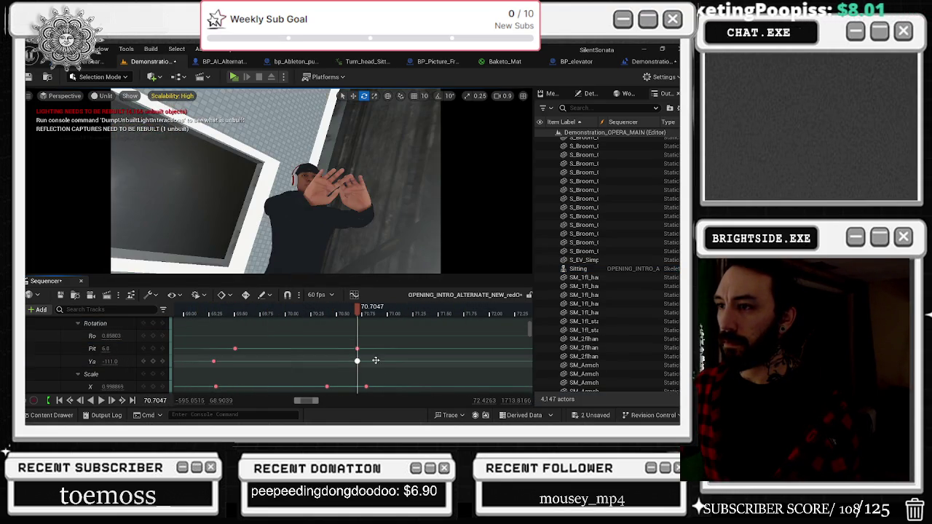
left_click_drag(404, 360, 435, 360)
left_click(253, 315)
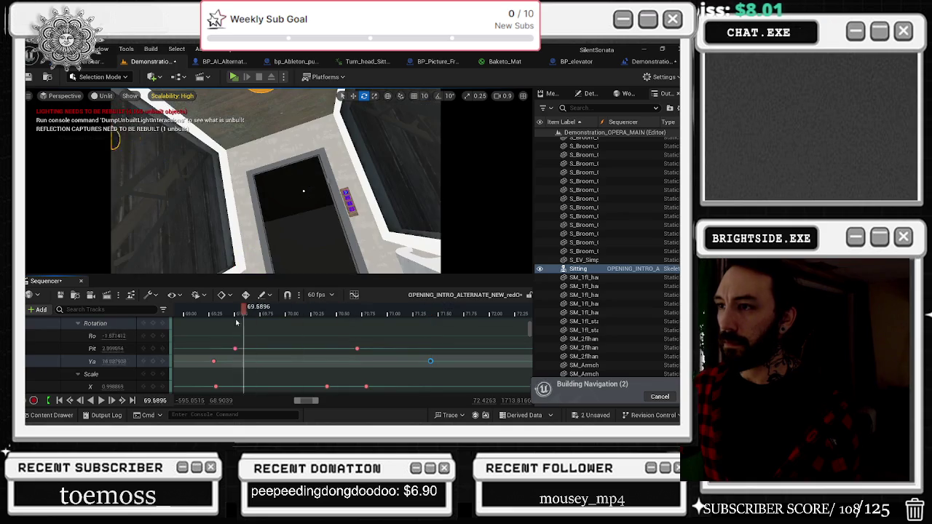
mouse_move(261, 323)
left_mouse_down()
mouse_move(339, 332)
mouse_move(174, 340)
left_mouse_up()
key("space")
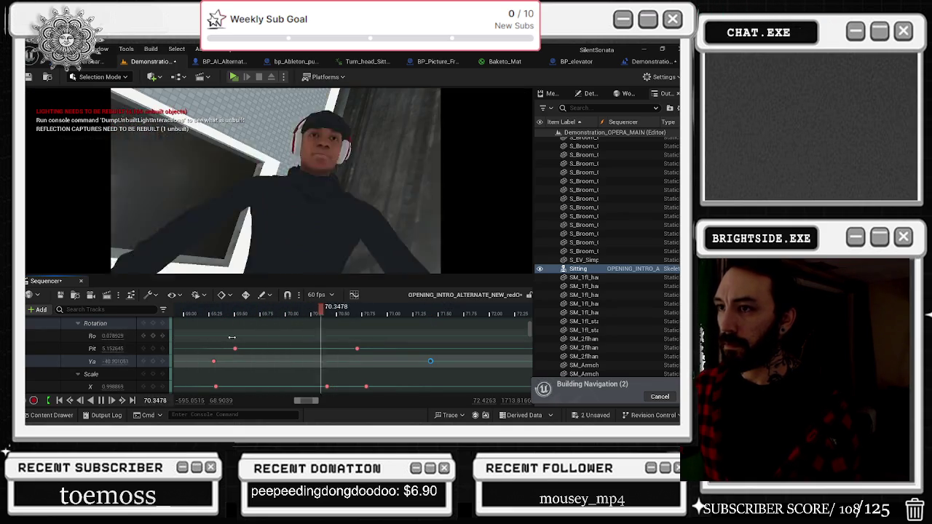
key("space")
Delete the selected pitch and yaw keys, replay the shot, then undo the deletion.
left_click(357, 349)
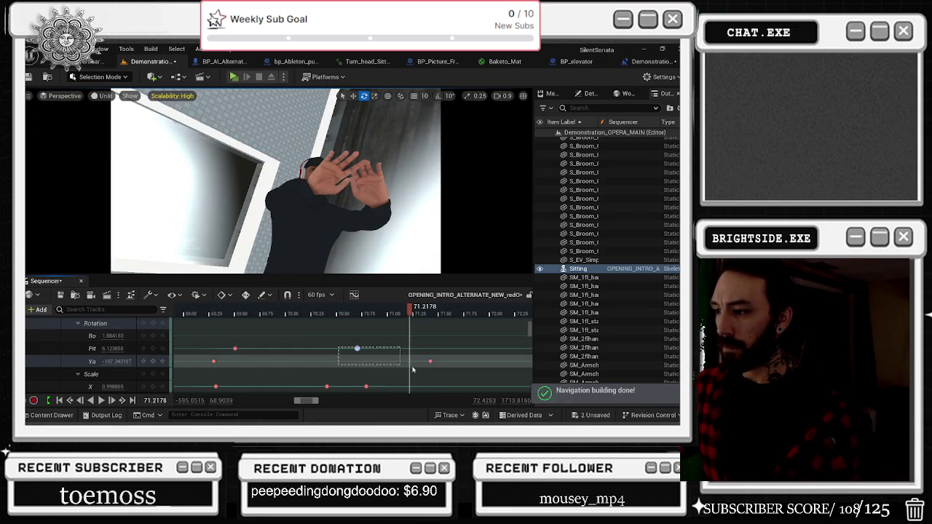
key("Delete")
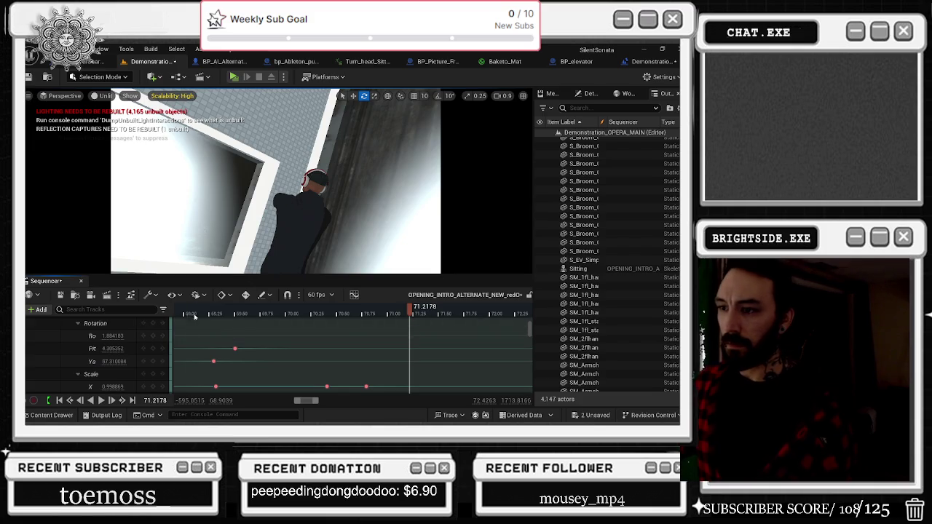
left_click(201, 315)
key("space")
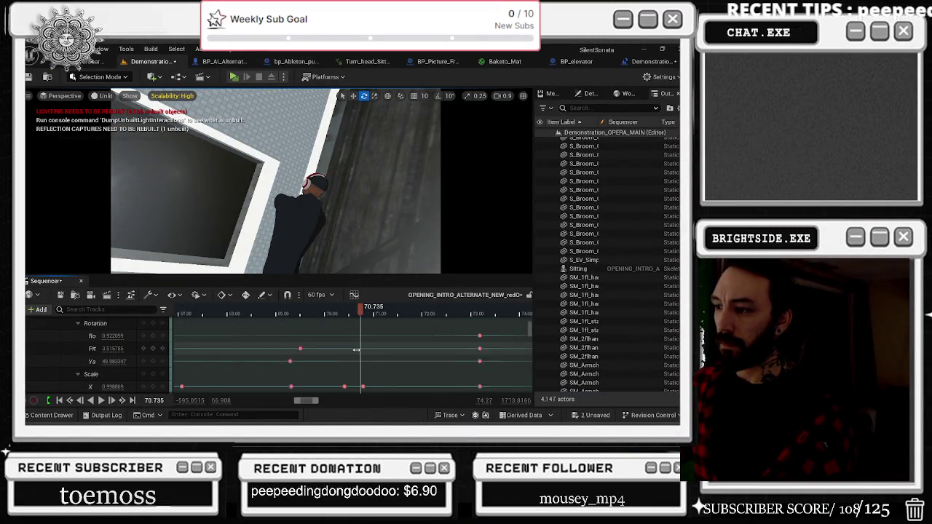
left_click(440, 367)
key("ctrl+z")
key("ctrl+z")
key("ctrl+z")
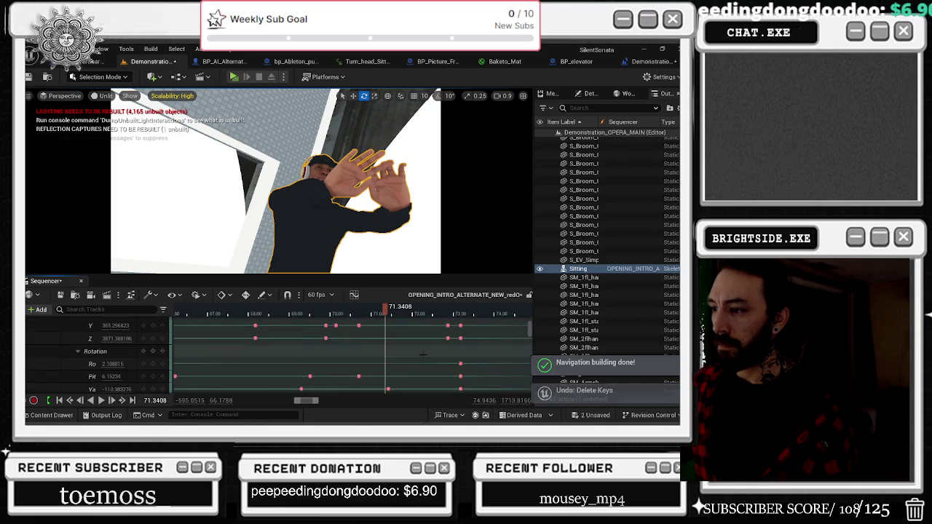
Box-select and delete the three late keys near the end of the turn.
scroll(423, 354, "up", 1)
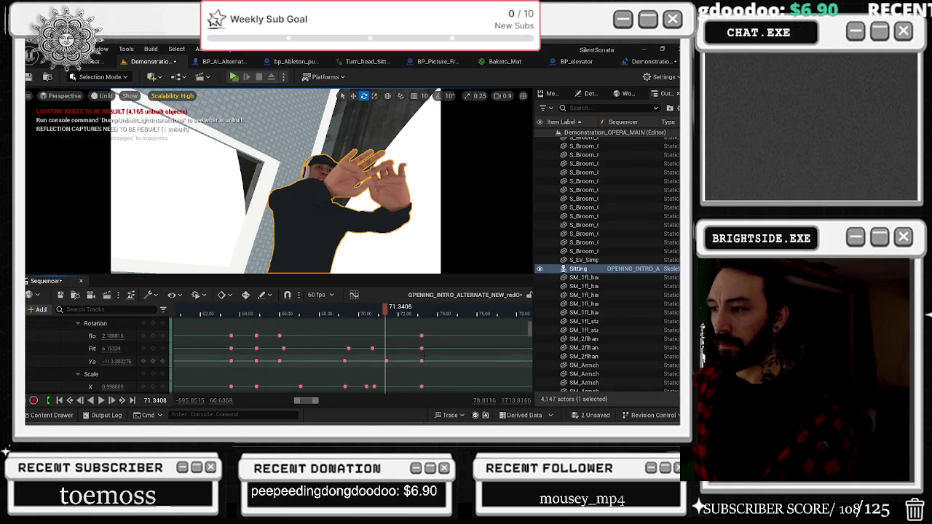
left_click_drag(429, 338, 410, 367)
key("Delete")
left_click_drag(306, 313, 300, 313)
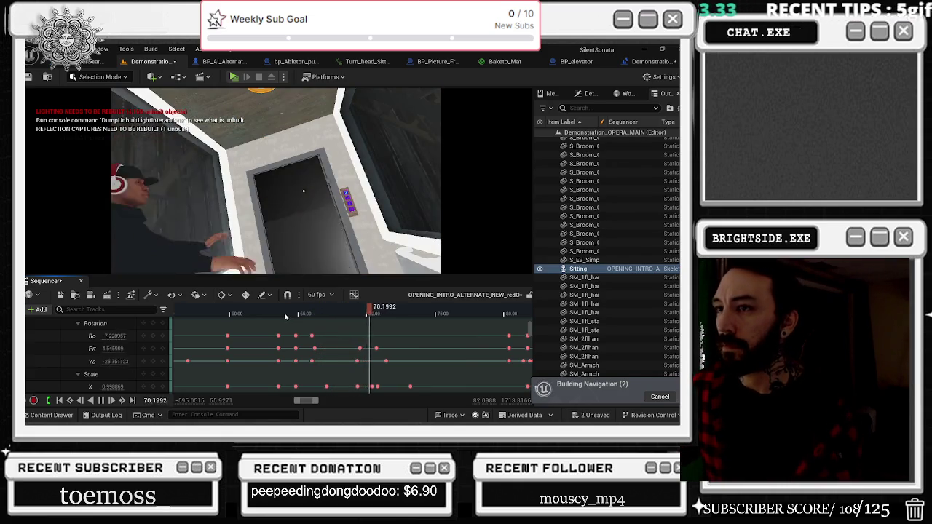
Undo the accidental move of the Sitting character's location keys.
key("space")
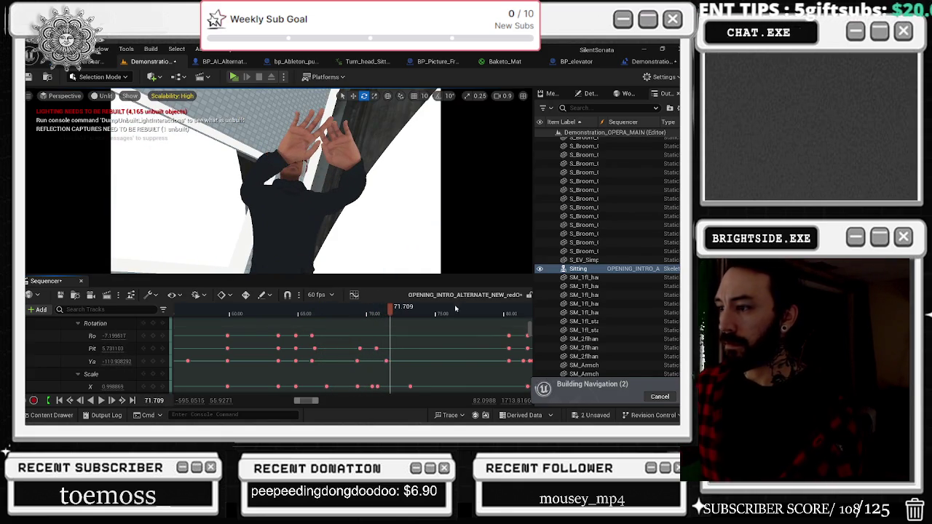
scroll(373, 366, "up", 1)
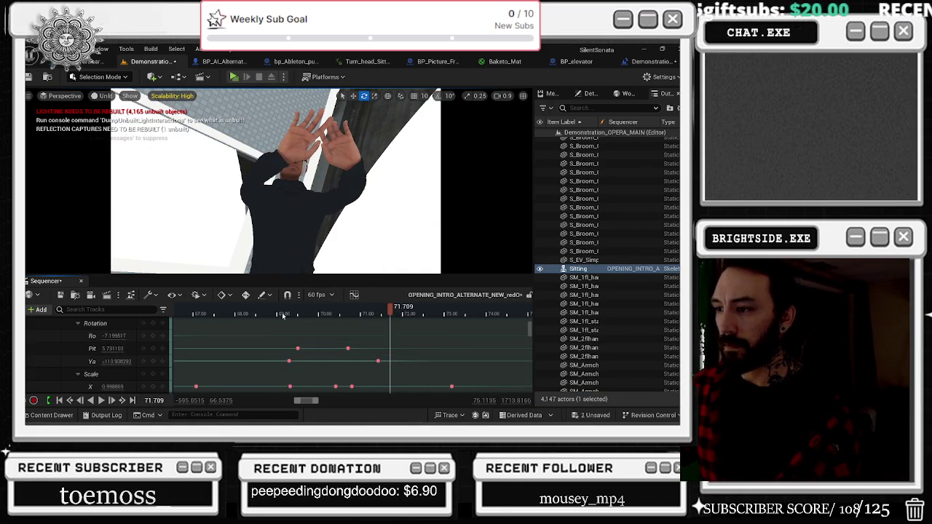
left_click(306, 316)
mouse_move(306, 316)
left_mouse_down()
mouse_move(294, 316)
mouse_move(331, 327)
left_mouse_up()
scroll(333, 353, "up", 2)
key("ctrl+z")
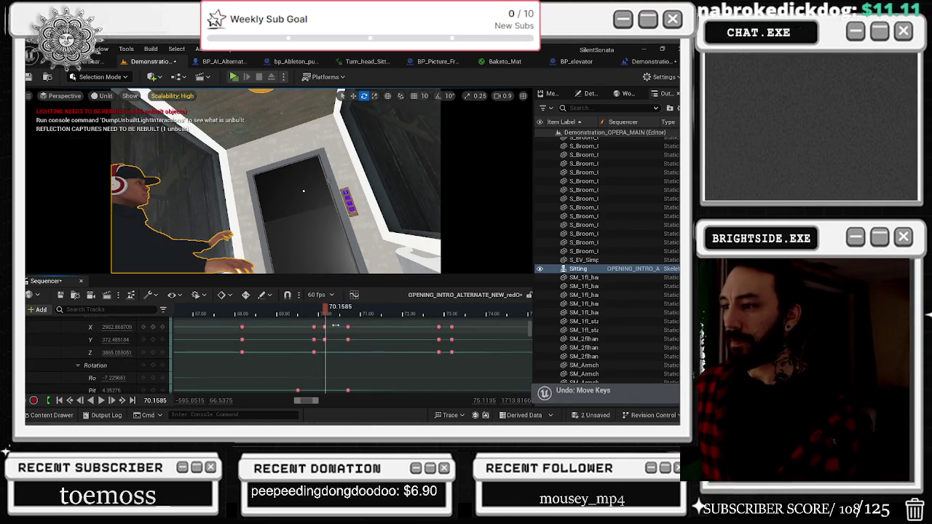
Review the motion from about 68 to 70 seconds and select the pitch keyframe near 70.7.
mouse_move(314, 315)
left_mouse_down()
mouse_move(393, 323)
mouse_move(377, 325)
left_mouse_up()
scroll(378, 350, "down", 3)
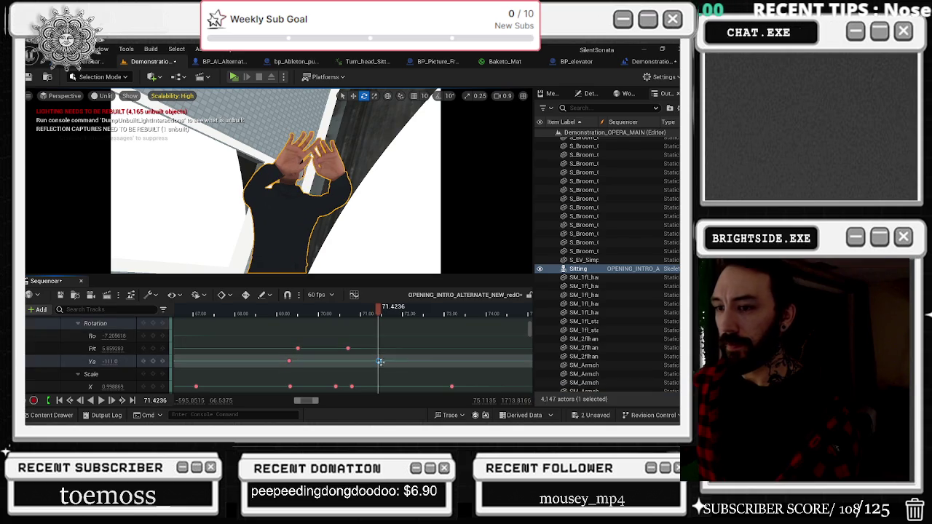
left_click(293, 313)
left_click_drag(294, 315, 235, 315)
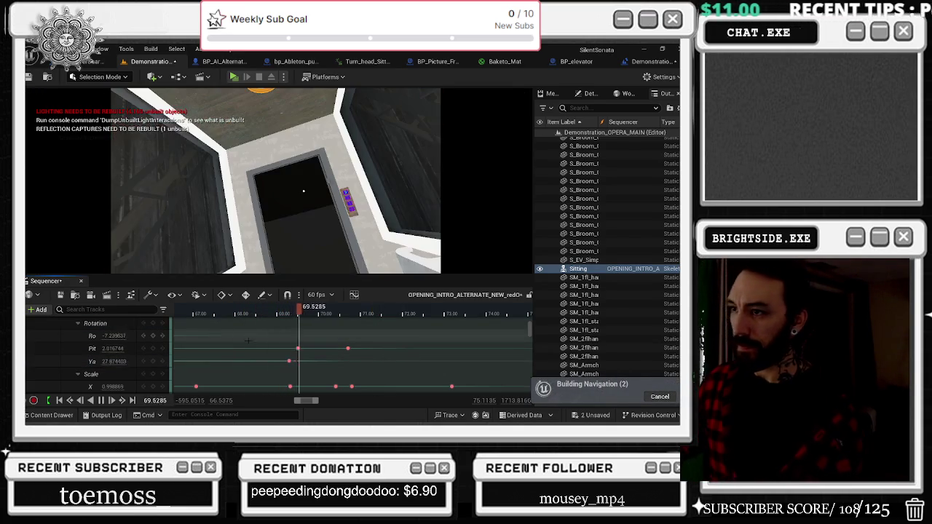
key("space")
left_click(347, 349)
left_click_drag(347, 307, 327, 311)
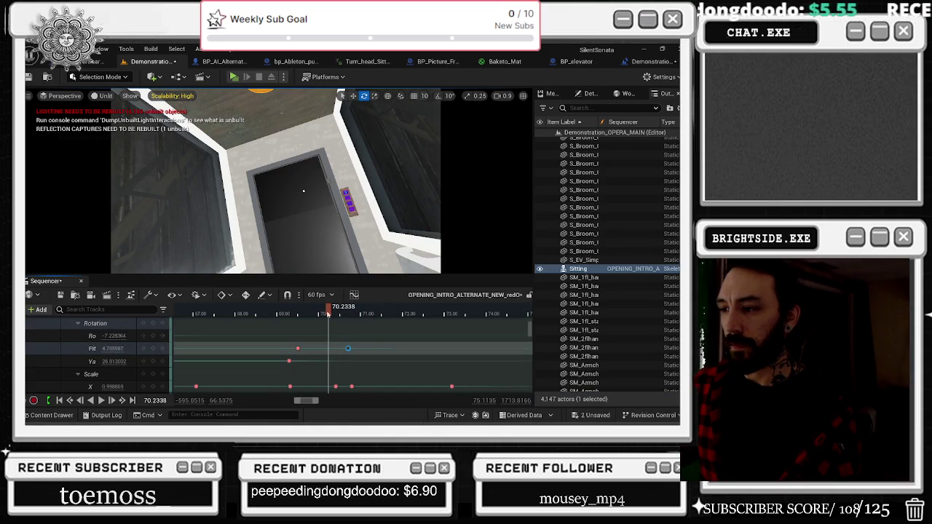
left_click_drag(327, 311, 324, 311)
scroll(136, 368, "up", 4)
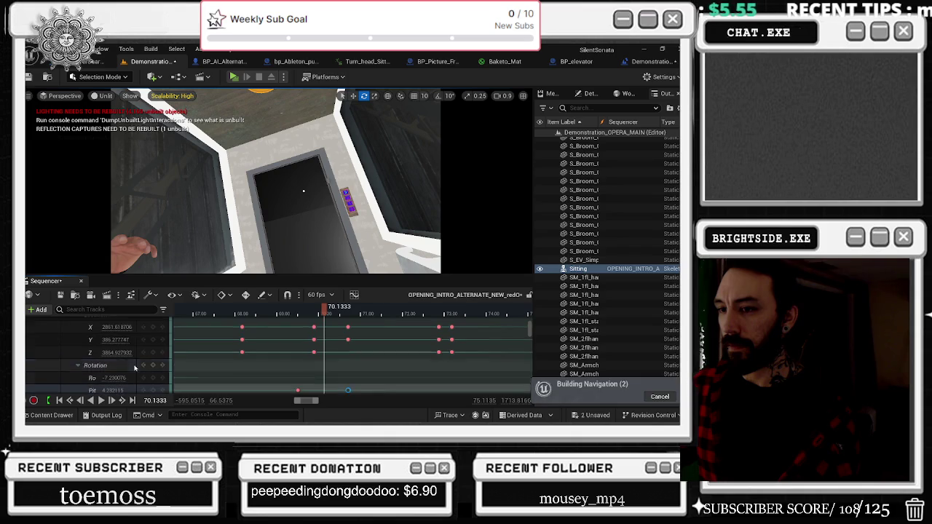
Key the Sitting character's location near 70.27 s, try shifting the X and Y keys, then undo.
left_click(153, 330)
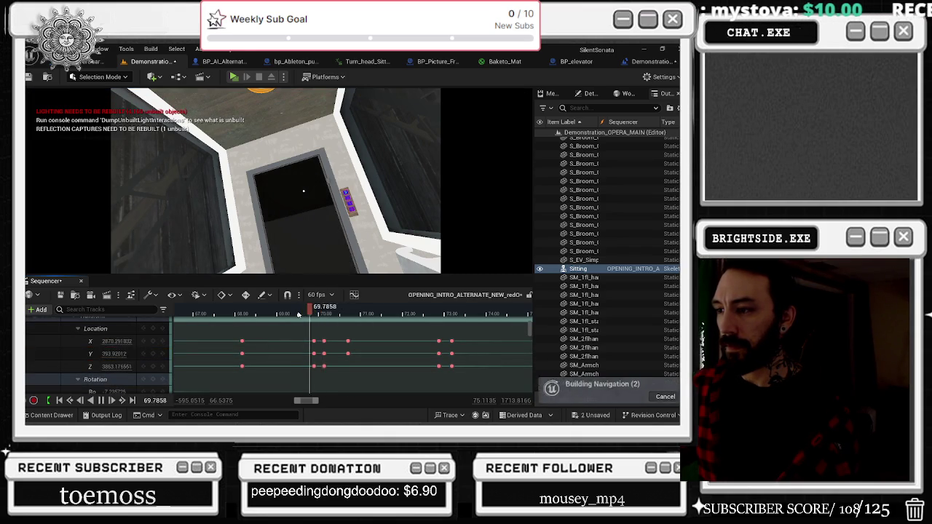
left_click_drag(331, 340, 341, 340)
left_click(327, 314)
left_click(329, 314)
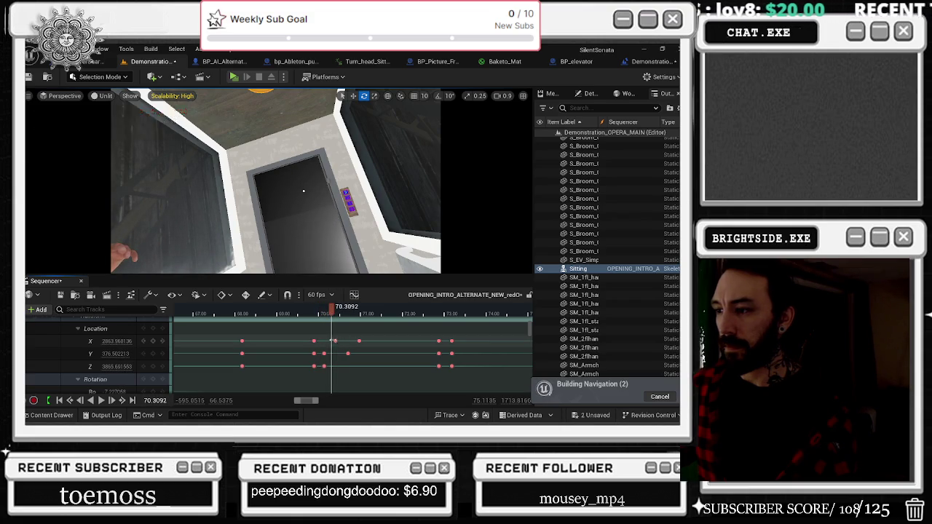
mouse_move(337, 340)
left_mouse_down()
mouse_move(353, 340)
mouse_move(347, 353)
left_mouse_up()
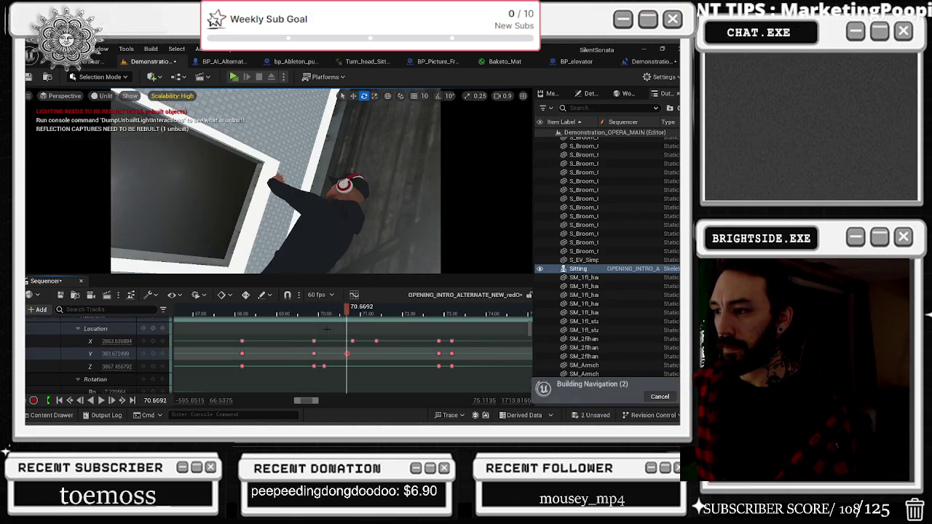
left_click_drag(318, 340, 356, 364)
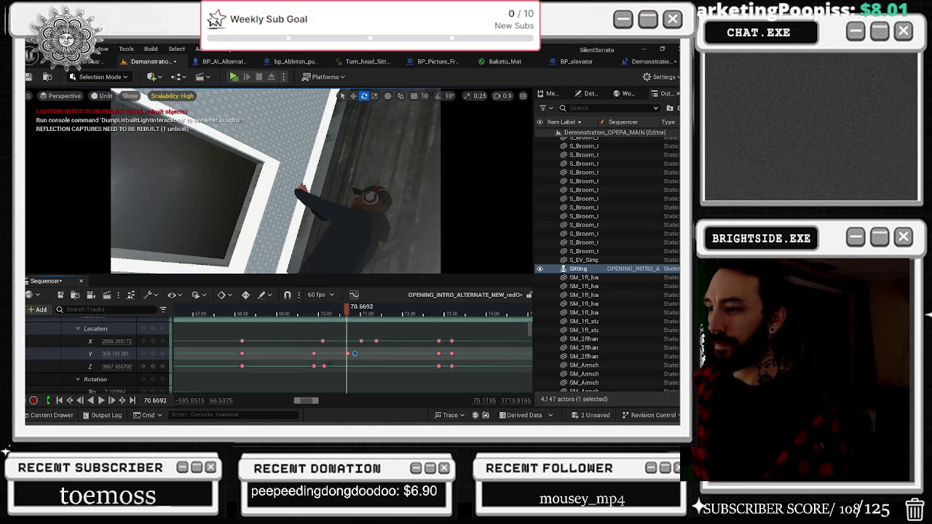
key("ctrl+z")
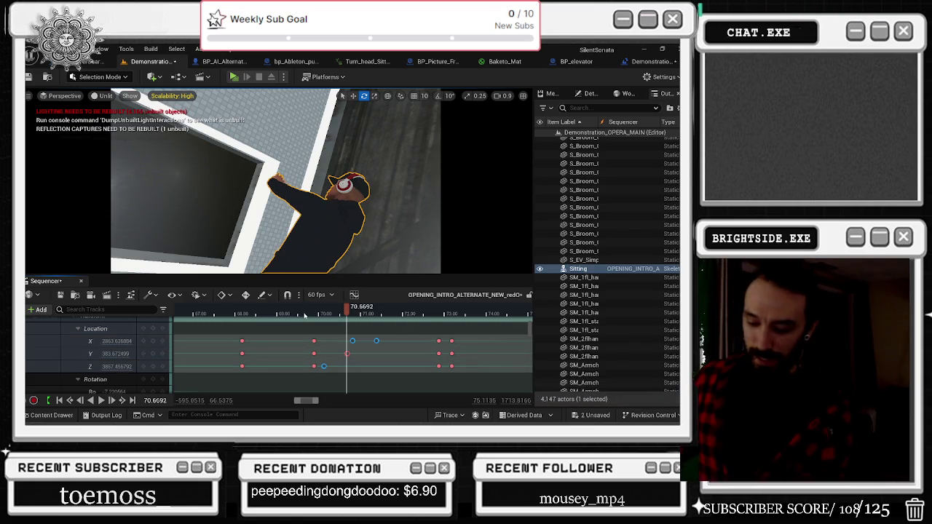
Delete the selected X/Y/Z location keys and the pitch key, then replay the shot.
key("Delete")
left_click_drag(290, 315, 268, 315)
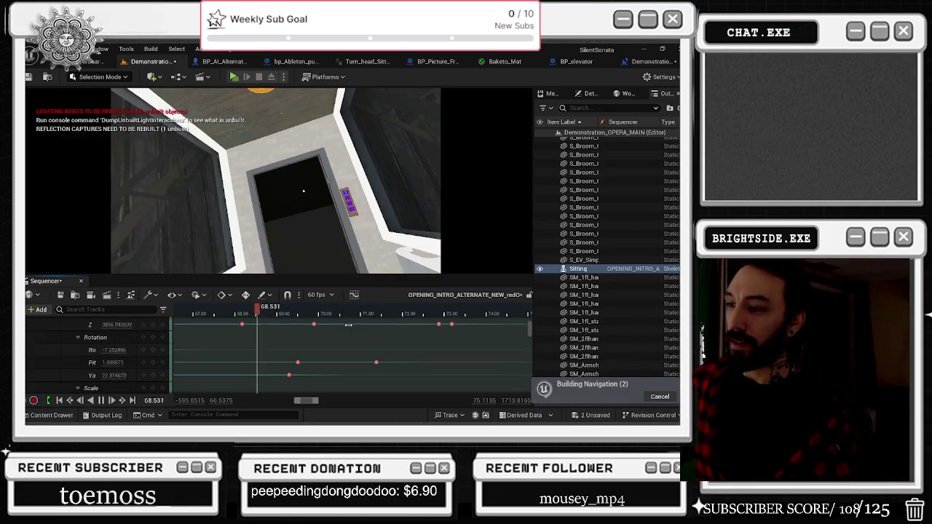
scroll(291, 349, "down", 2)
key("Delete")
key("space")
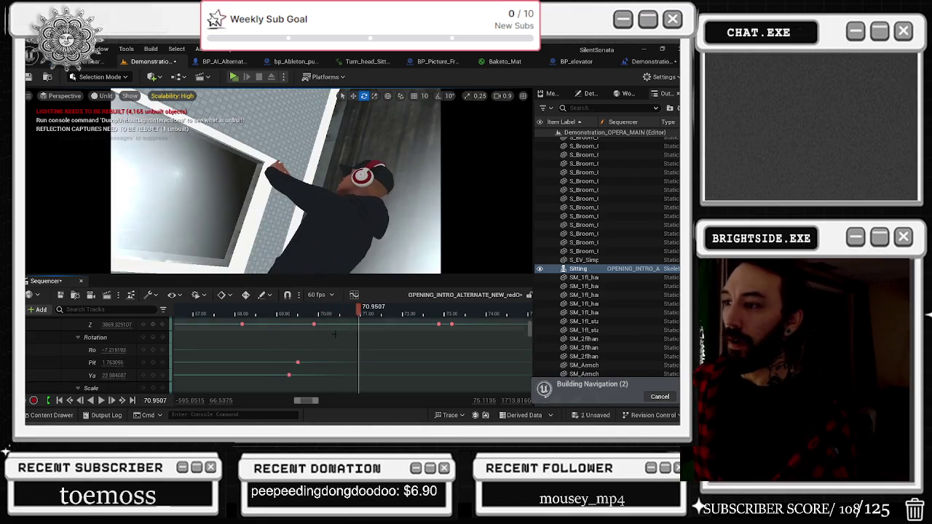
scroll(317, 313, "up", 3)
left_click(308, 316)
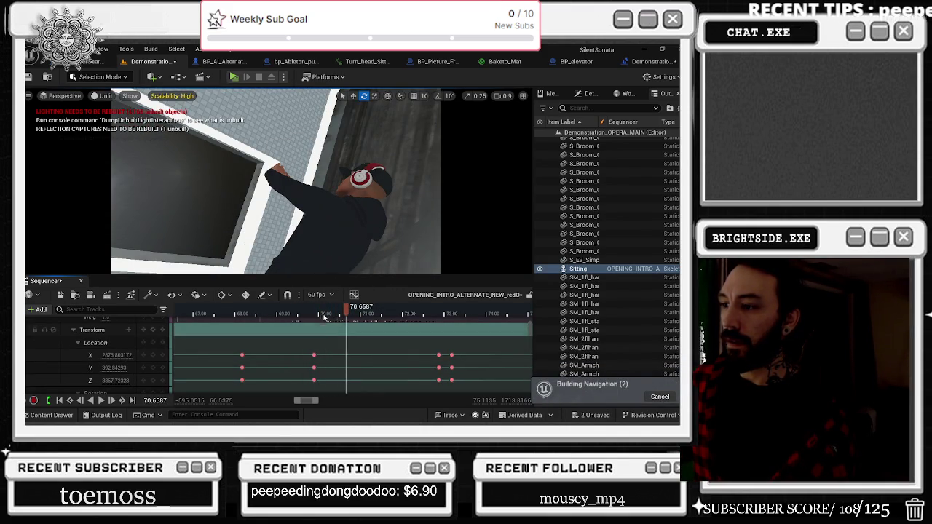
left_click(315, 354)
Save the Demonstration_OPERA_MAIN map and confirm the save.
key("grave")
type("au.debug.AudioSoloSoundCue")
left_click(325, 314)
key("Escape")
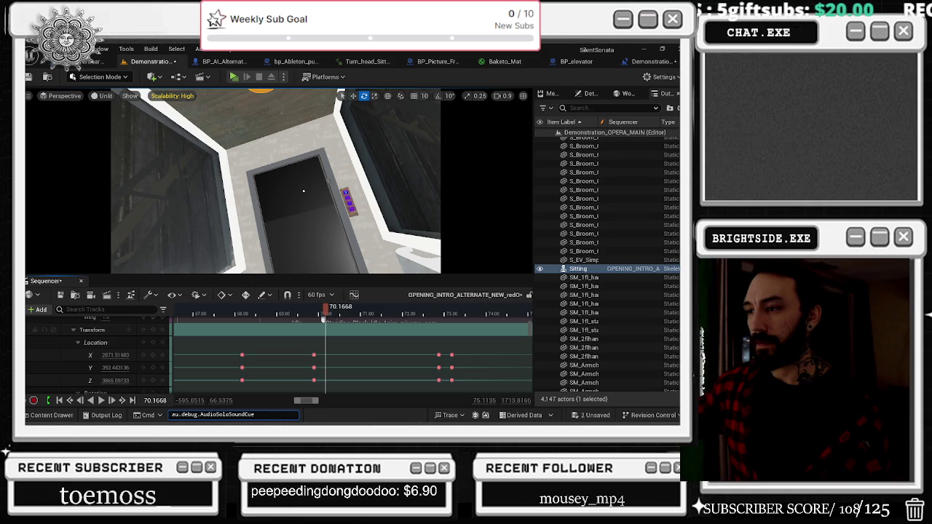
key("Left")
key("Left")
key("Left")
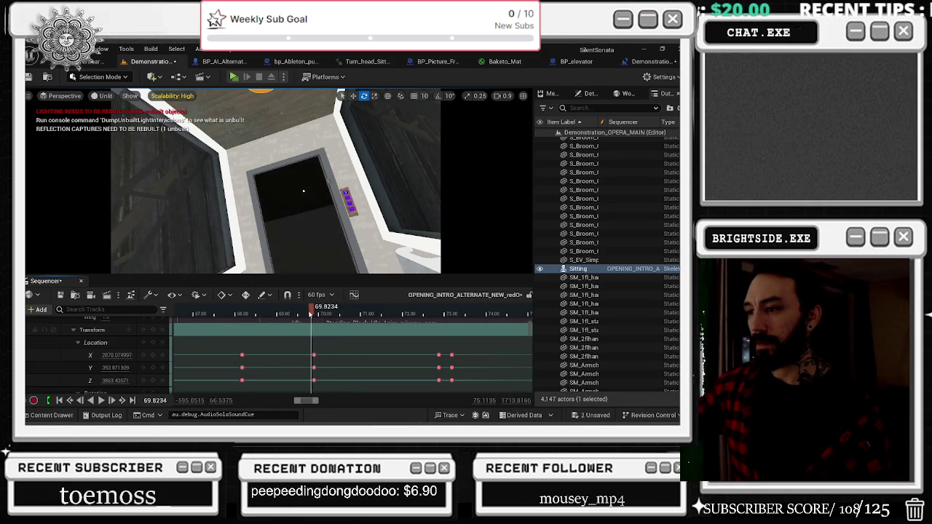
key("ctrl+shift+s")
left_click(423, 332)
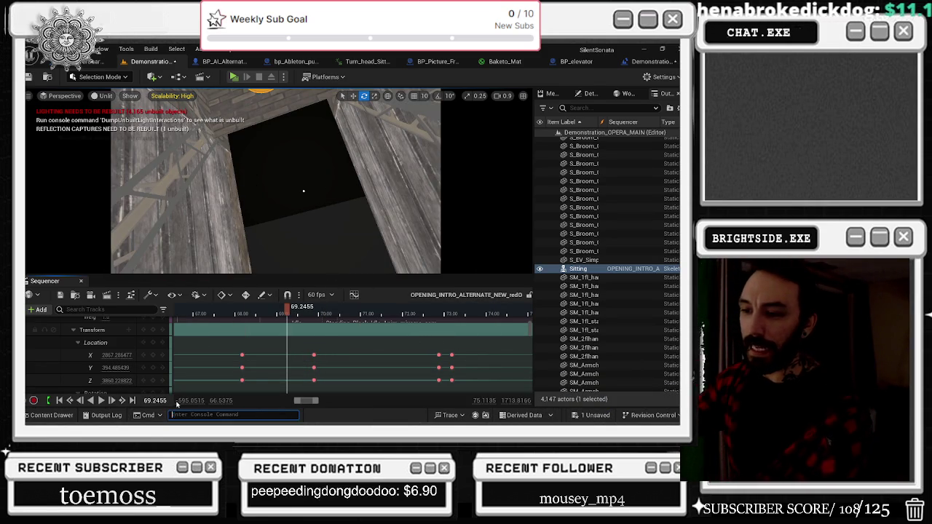
left_click_drag(290, 312, 255, 312)
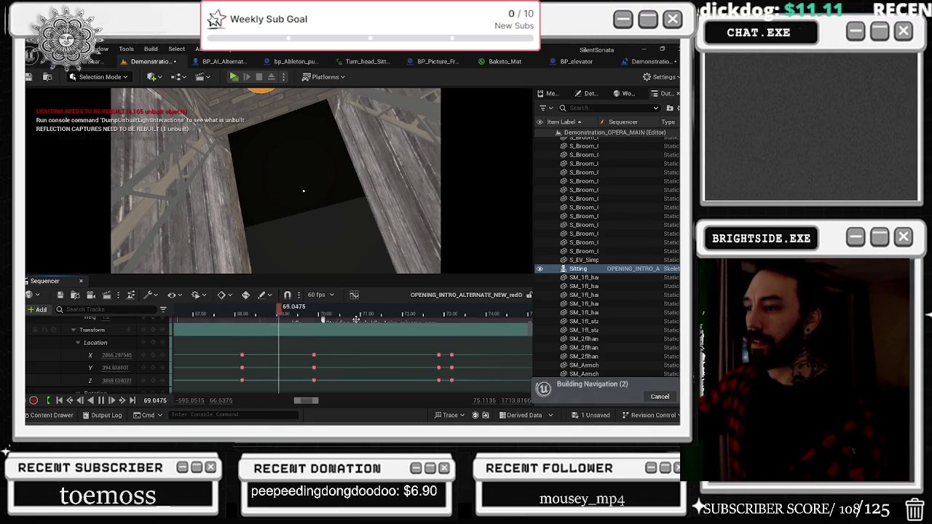
scroll(348, 376, "down", 1)
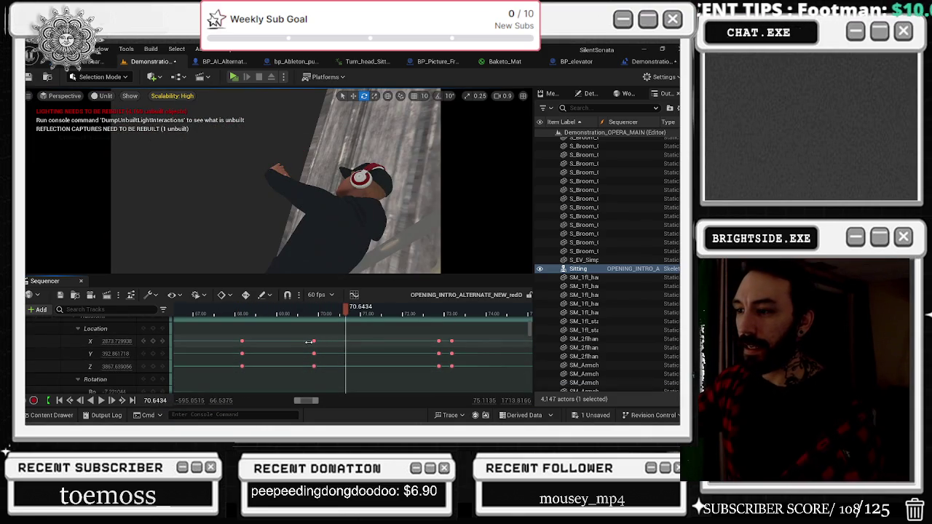
left_click(312, 342)
scroll(314, 359, "down", 4)
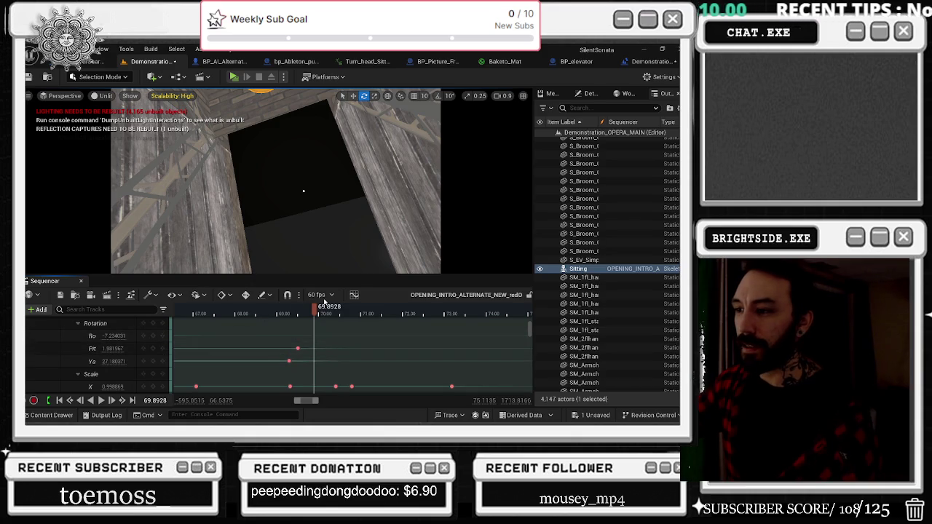
left_click(306, 313)
key("space")
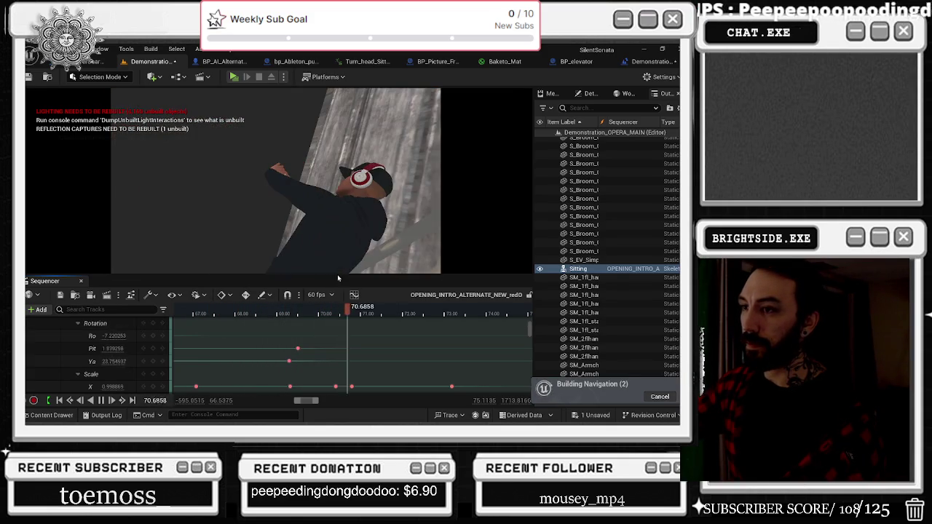
key("space")
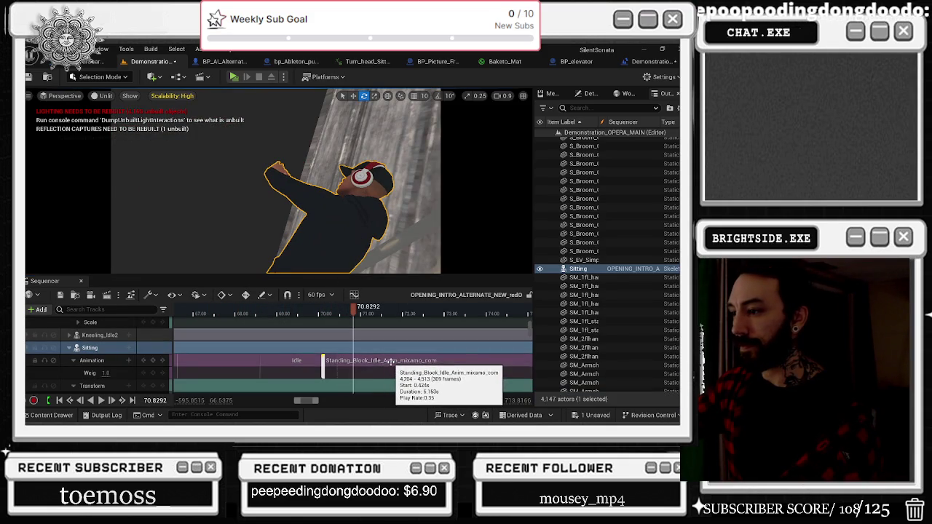
Slide the Standing_Block_Idle clip so it starts at 70.27 s, overlapping the Idle clip, and check the blend.
left_click_drag(391, 361, 312, 361)
left_click_drag(245, 312, 228, 312)
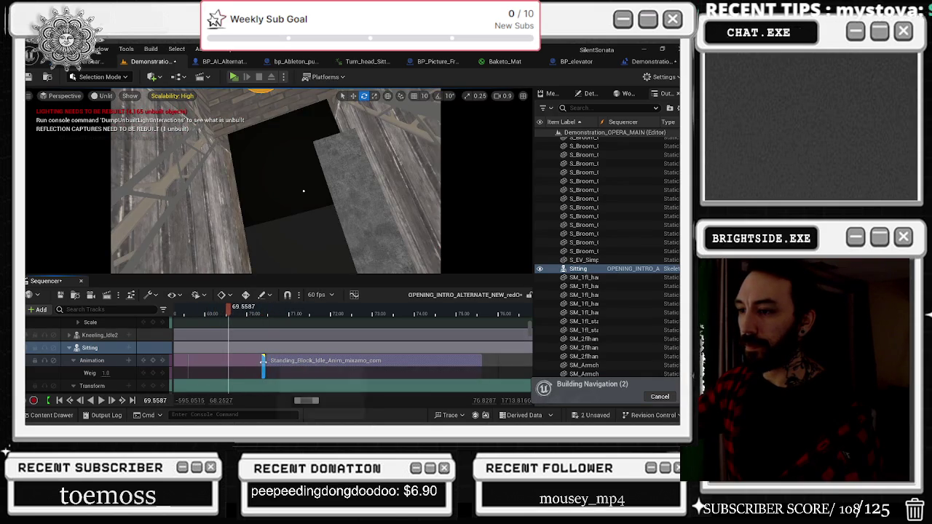
left_click_drag(263, 360, 247, 360)
key("space")
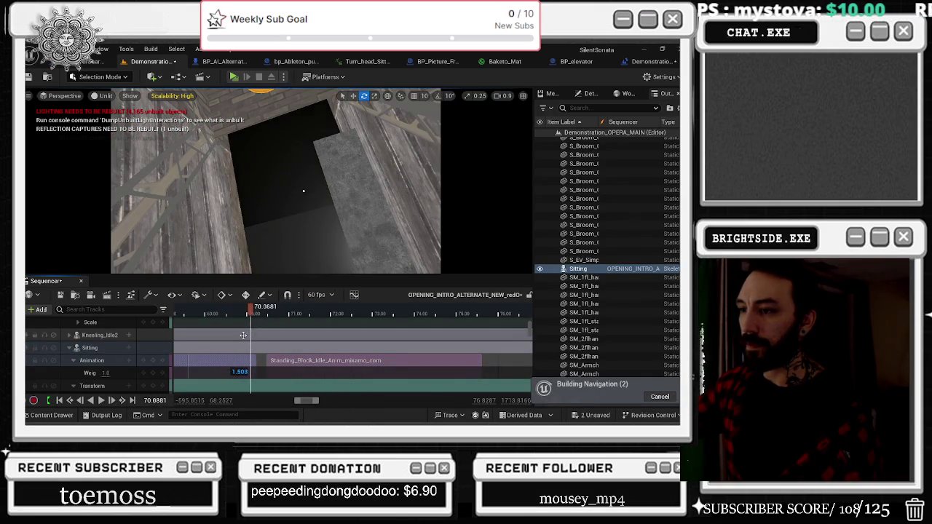
left_click_drag(254, 315, 274, 320)
mouse_move(263, 362)
left_mouse_down()
mouse_move(303, 362)
mouse_move(276, 368)
left_mouse_up()
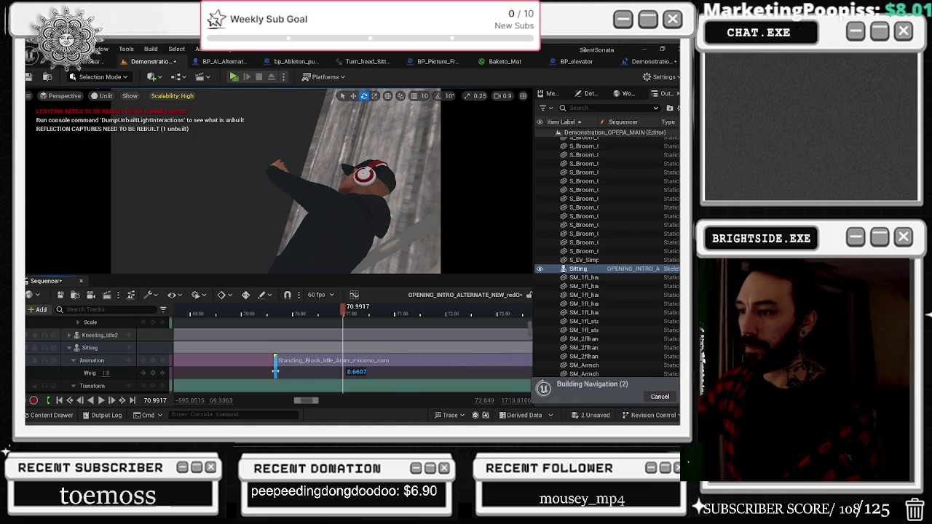
Return to the parent sequence, jump to about 63.26 s, and bring up the Standing_Block section's options.
left_click(277, 313)
key("alt+Left")
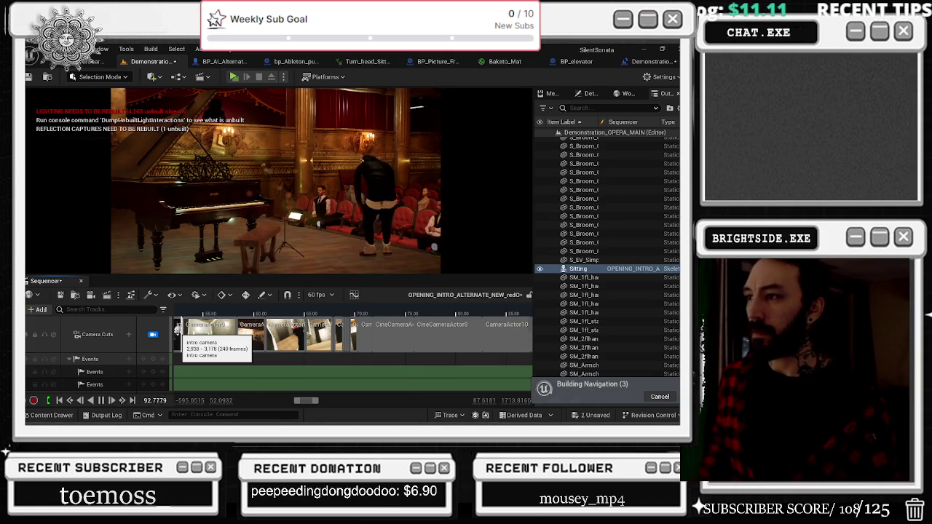
left_click(287, 312)
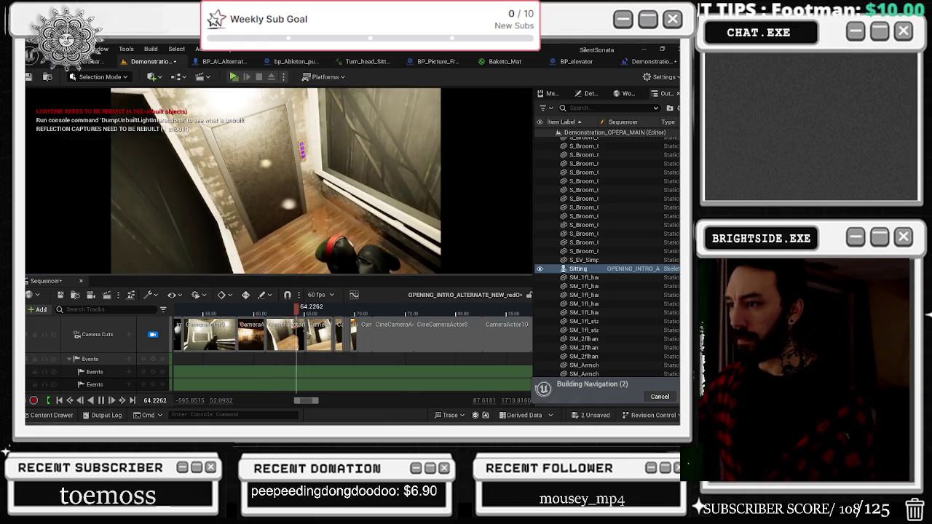
scroll(364, 362, "down", 5)
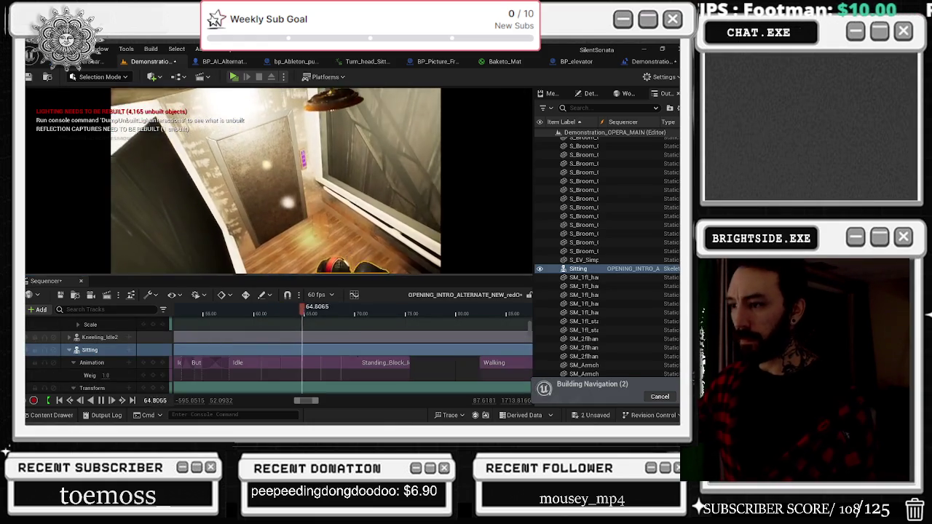
right_click(386, 366)
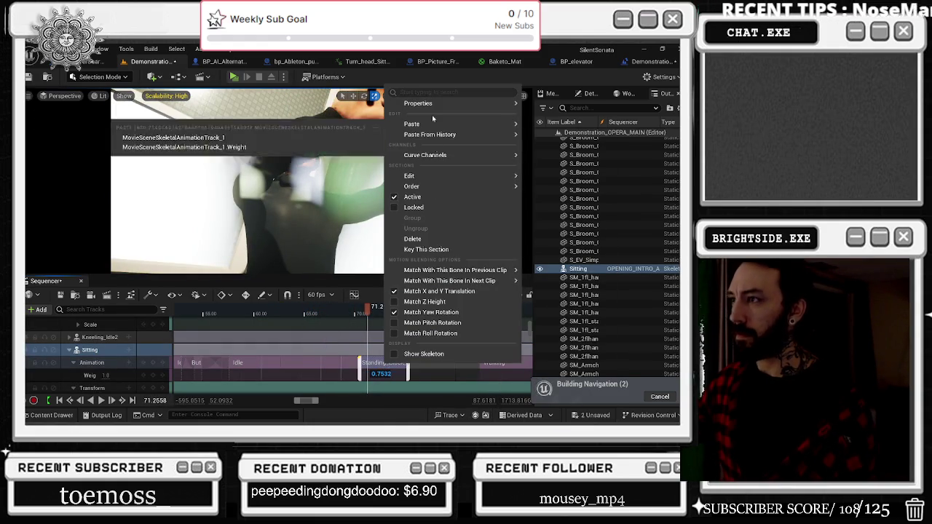
Replace the Sitting section's animation with the Looking sequence from the asset list.
mouse_move(446, 131)
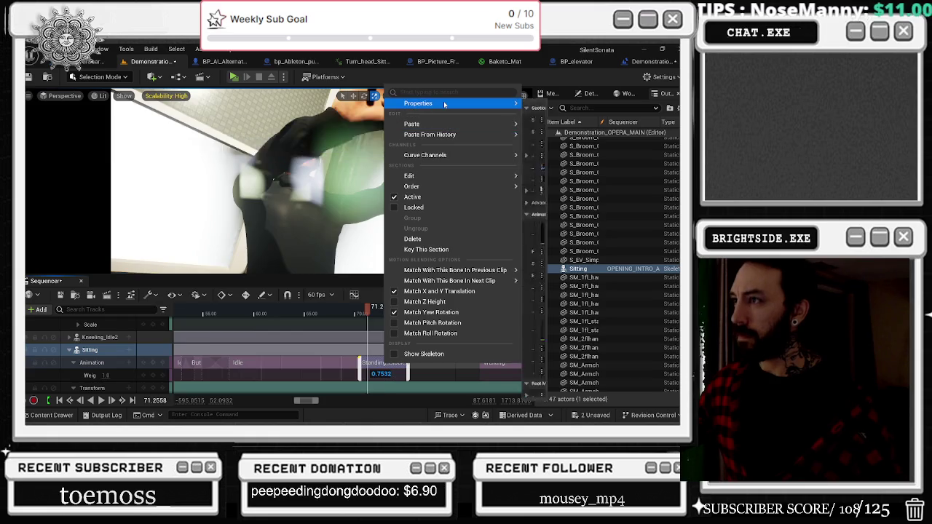
mouse_move(436, 102)
left_click(350, 228)
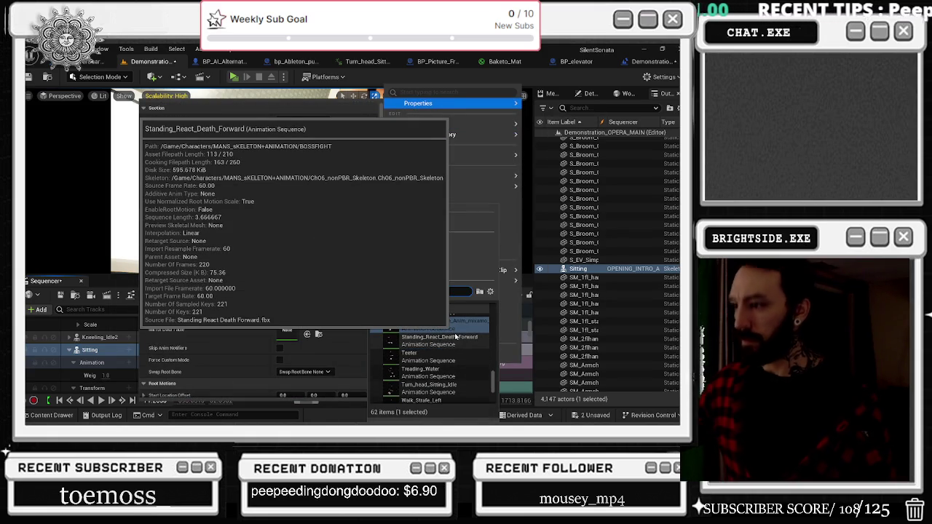
scroll(457, 337, "down", 2)
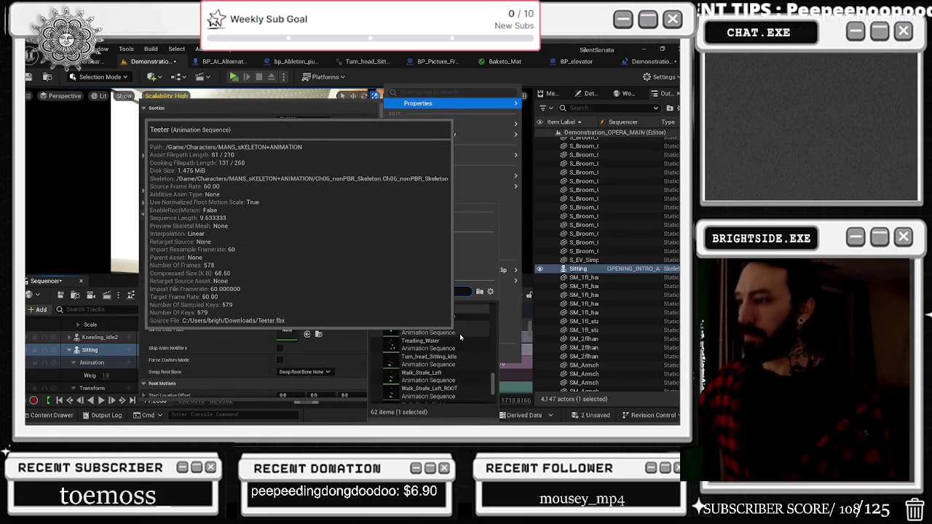
scroll(460, 336, "down", 4)
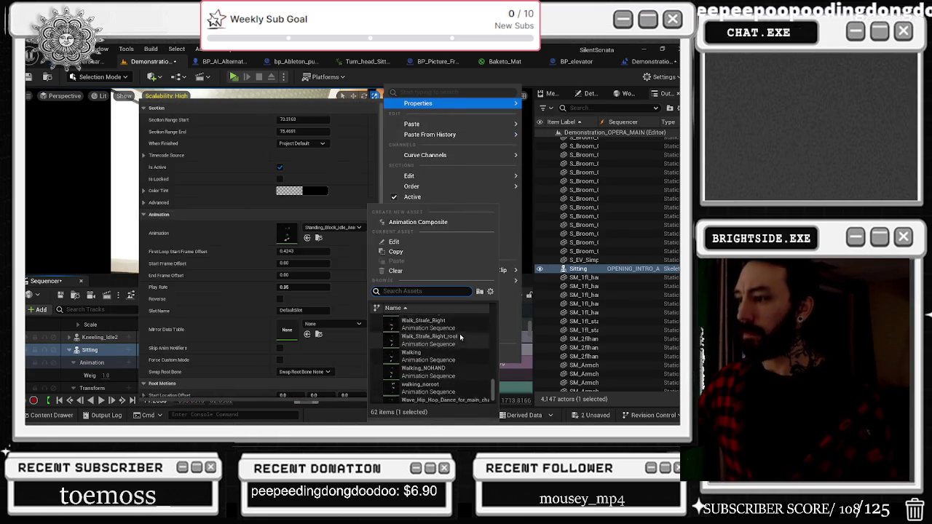
scroll(461, 337, "down", 1)
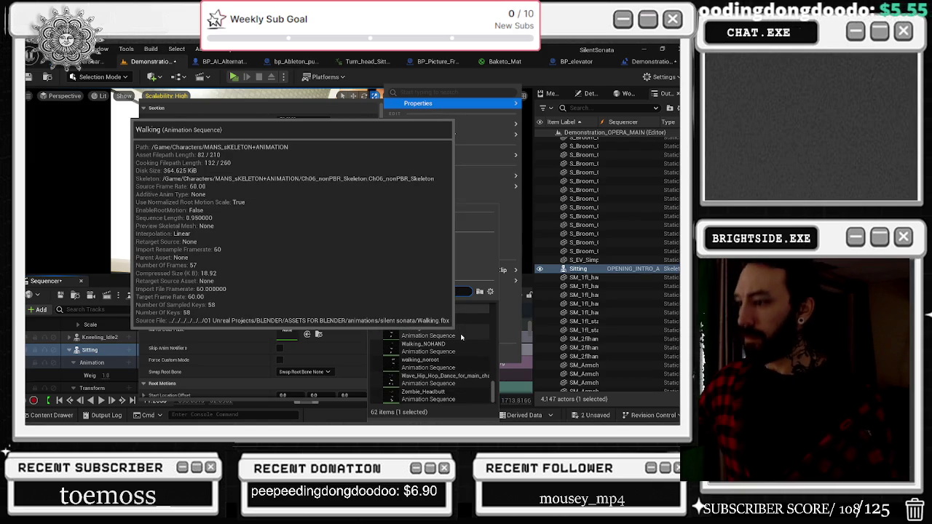
scroll(466, 337, "up", 8)
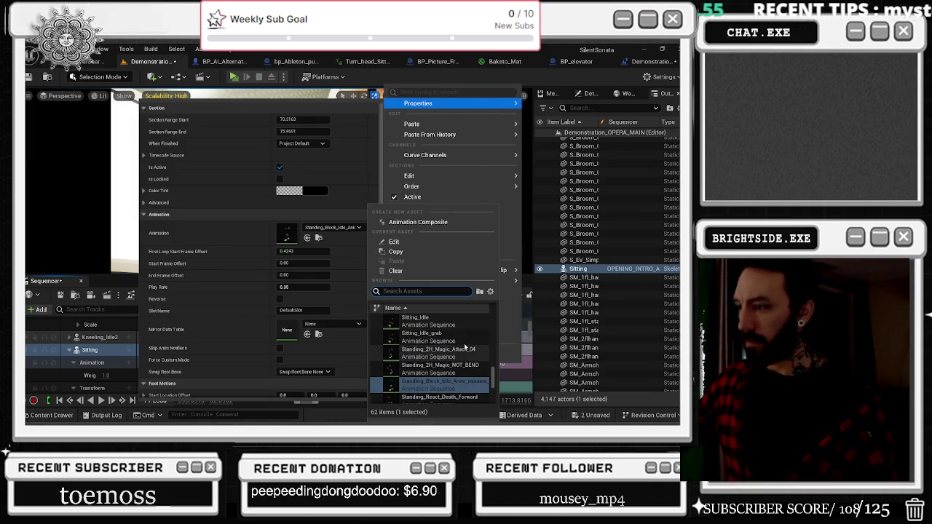
scroll(473, 339, "up", 2)
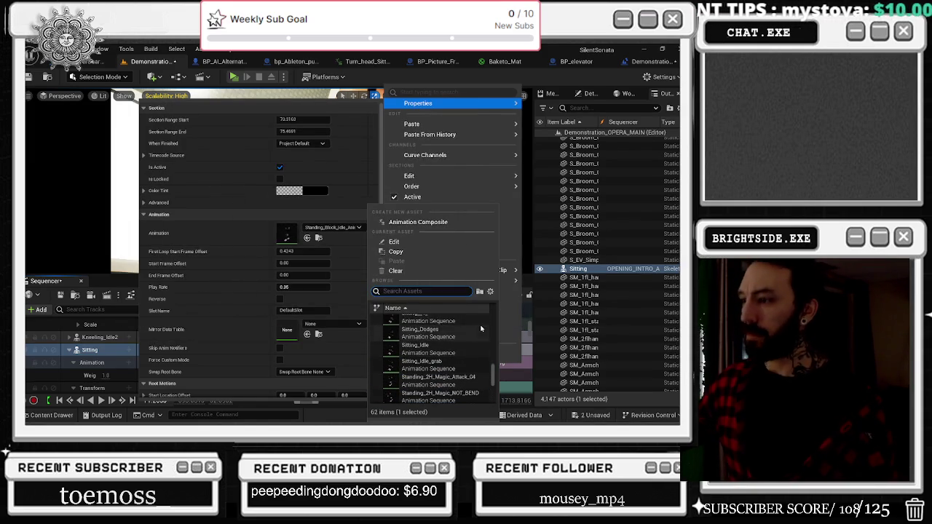
scroll(481, 332, "up", 5)
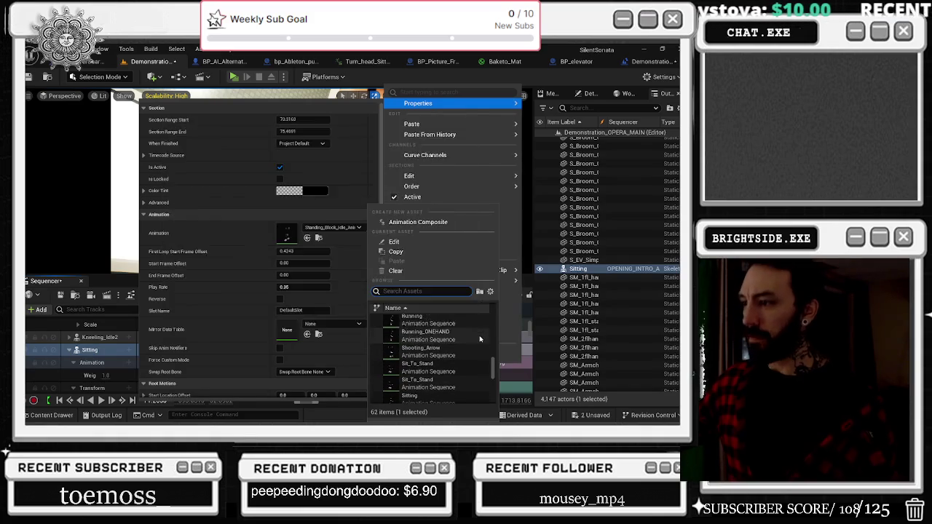
scroll(479, 335, "up", 3)
scroll(479, 332, "up", 4)
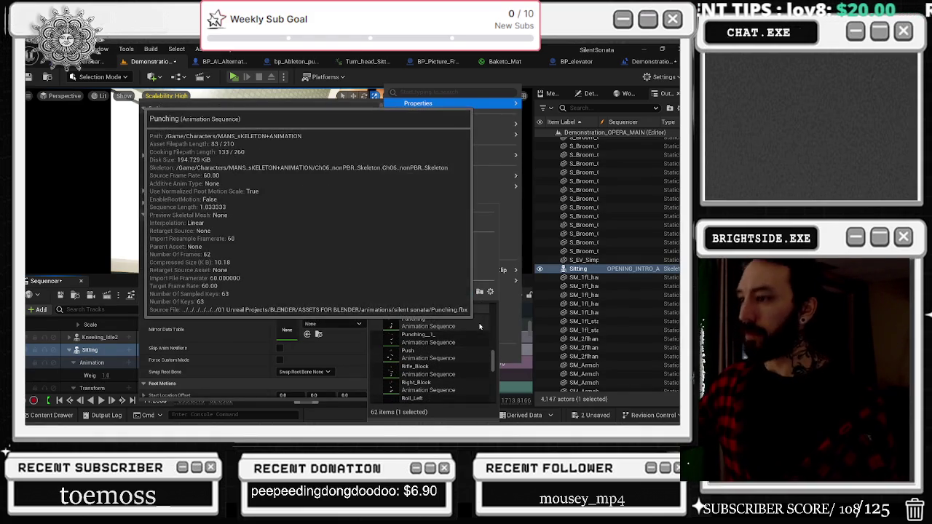
scroll(479, 326, "up", 1)
scroll(479, 325, "up", 4)
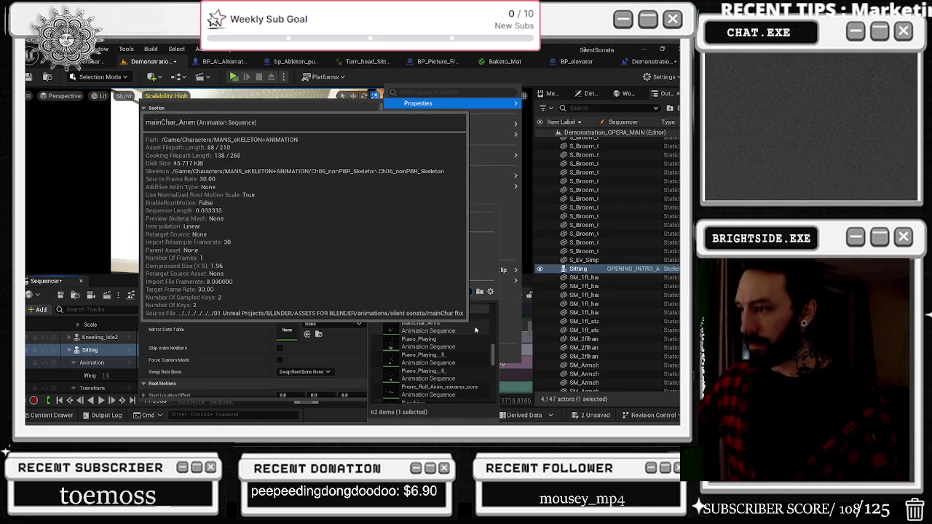
scroll(477, 331, "up", 4)
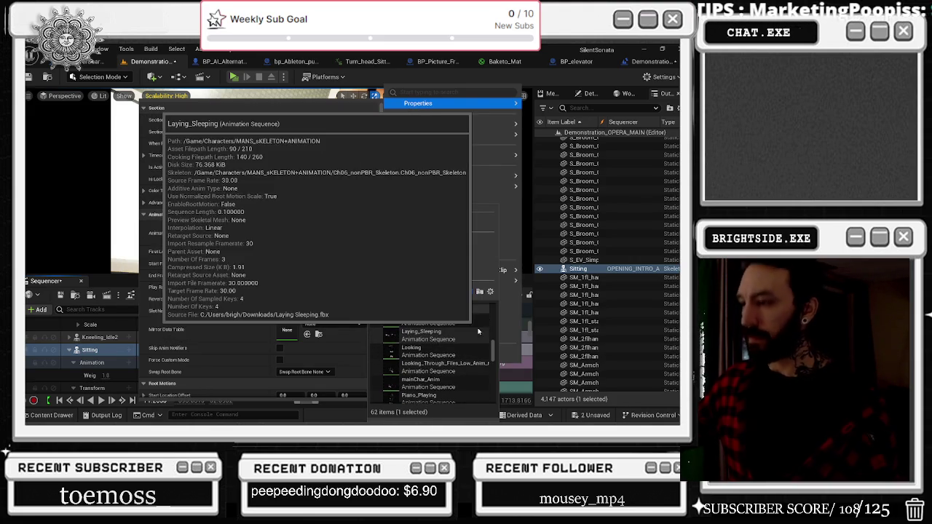
scroll(478, 315, "up", 6)
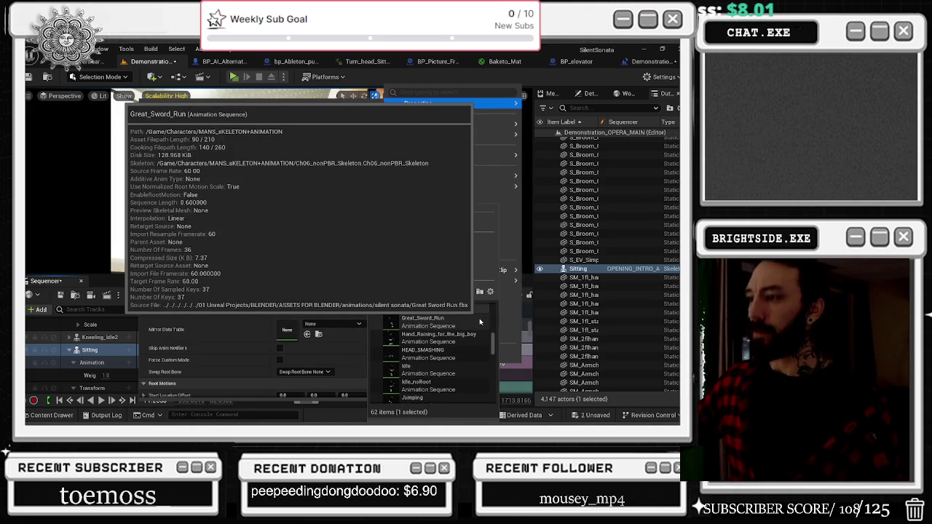
scroll(477, 317, "up", 1)
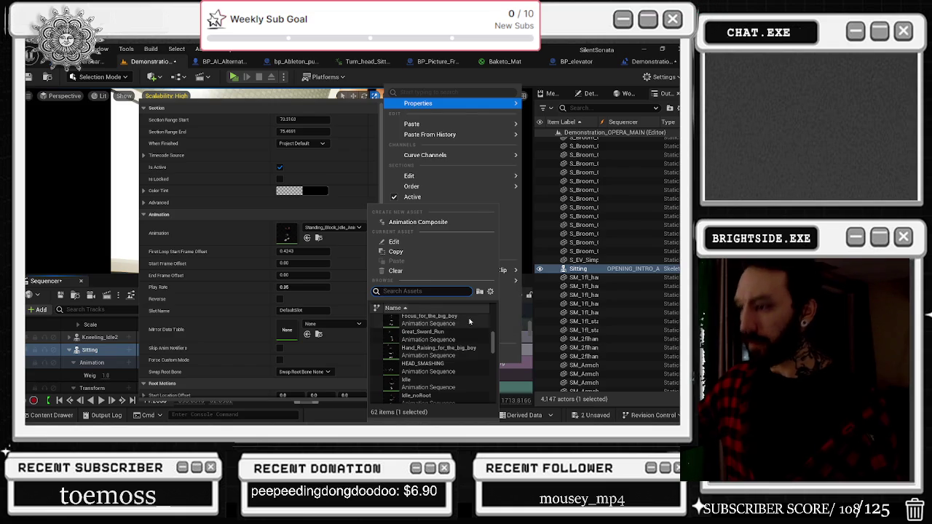
scroll(471, 324, "up", 1)
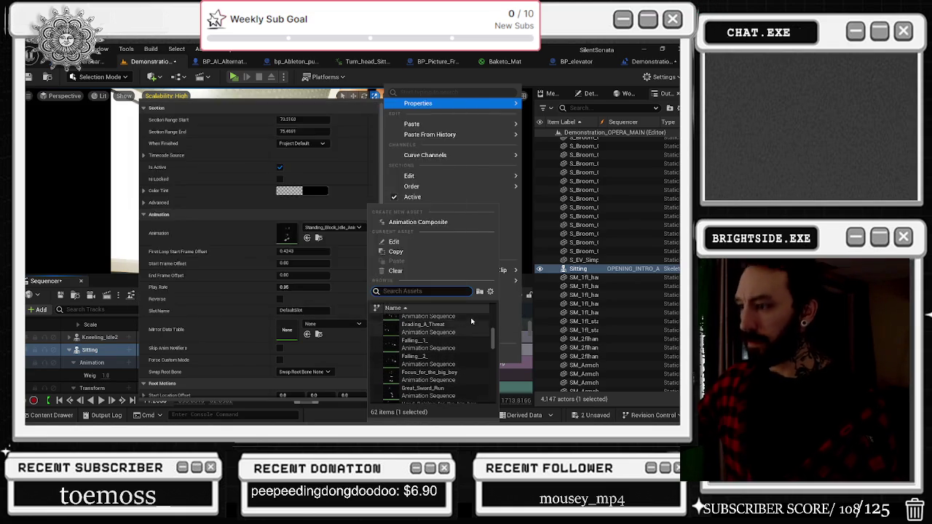
scroll(471, 325, "up", 3)
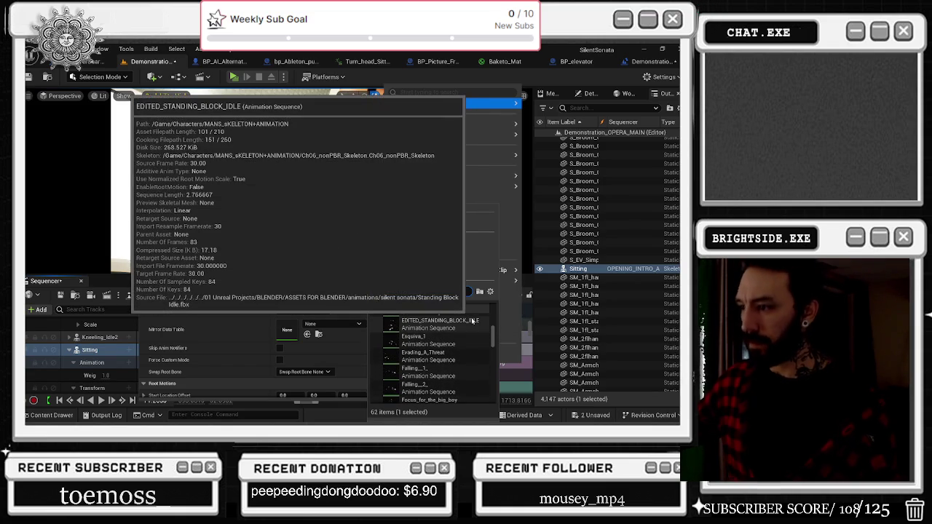
scroll(471, 329, "up", 2)
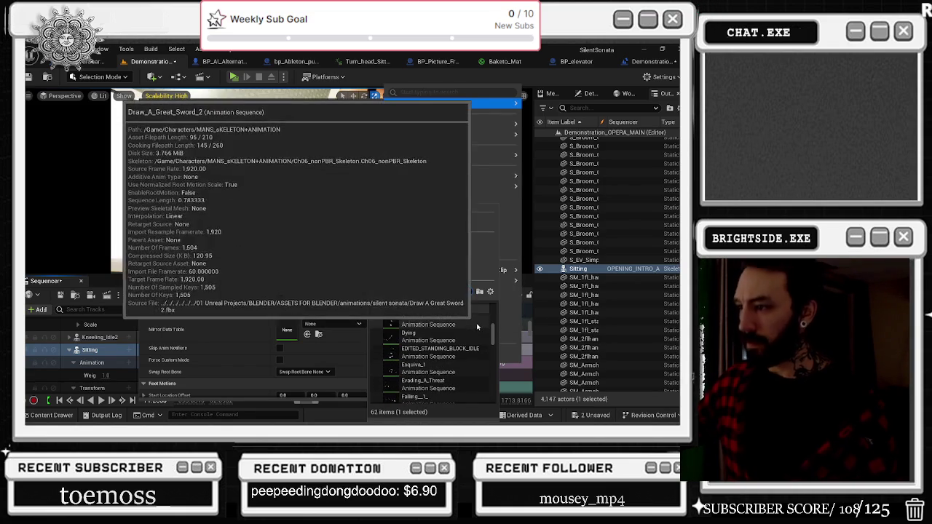
scroll(477, 328, "up", 1)
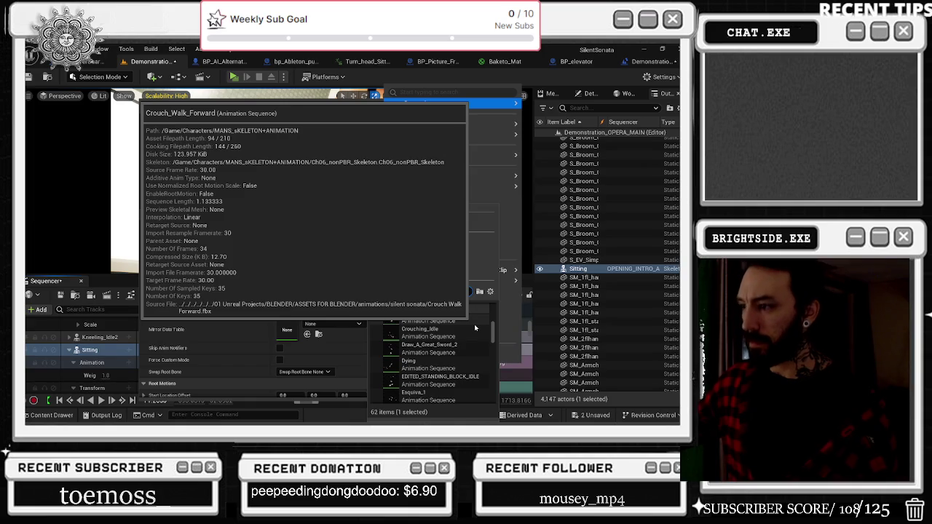
scroll(474, 328, "up", 1)
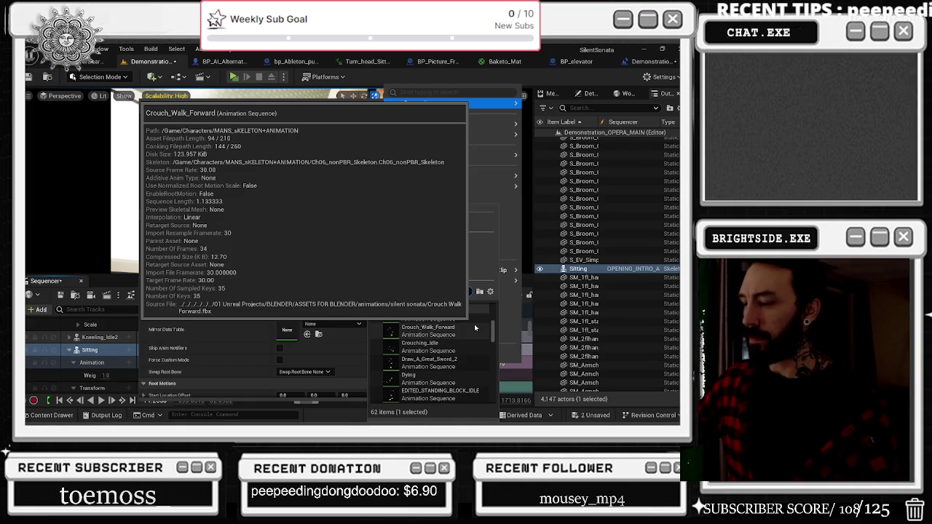
scroll(474, 331, "up", 1)
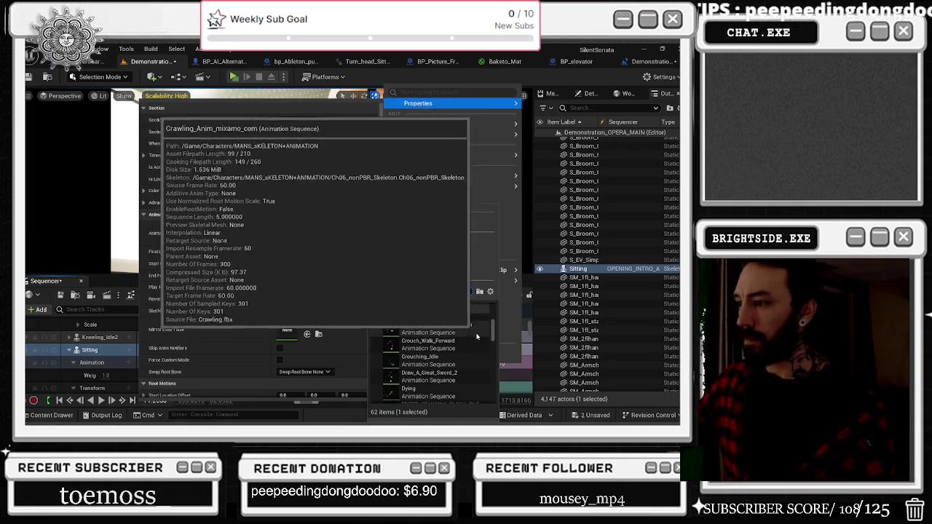
scroll(478, 335, "up", 1)
scroll(479, 328, "up", 3)
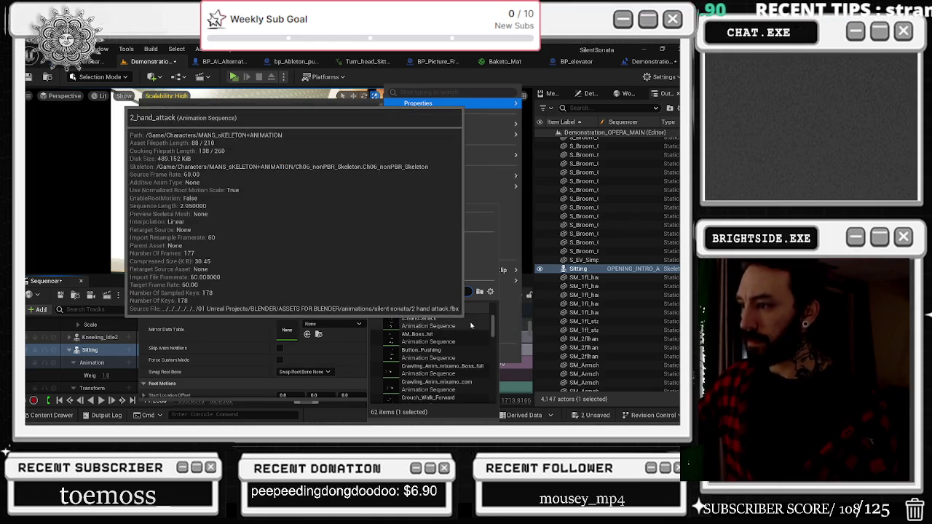
scroll(472, 327, "down", 5)
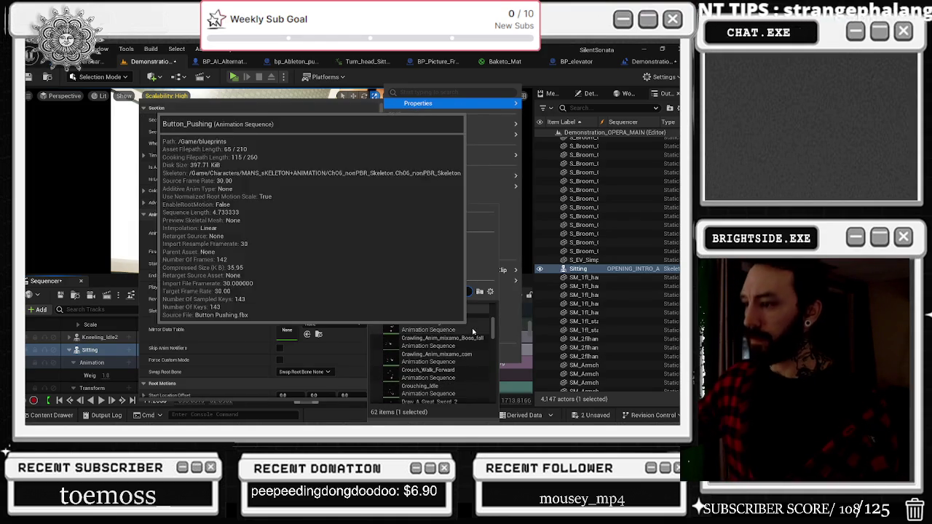
scroll(474, 334, "down", 3)
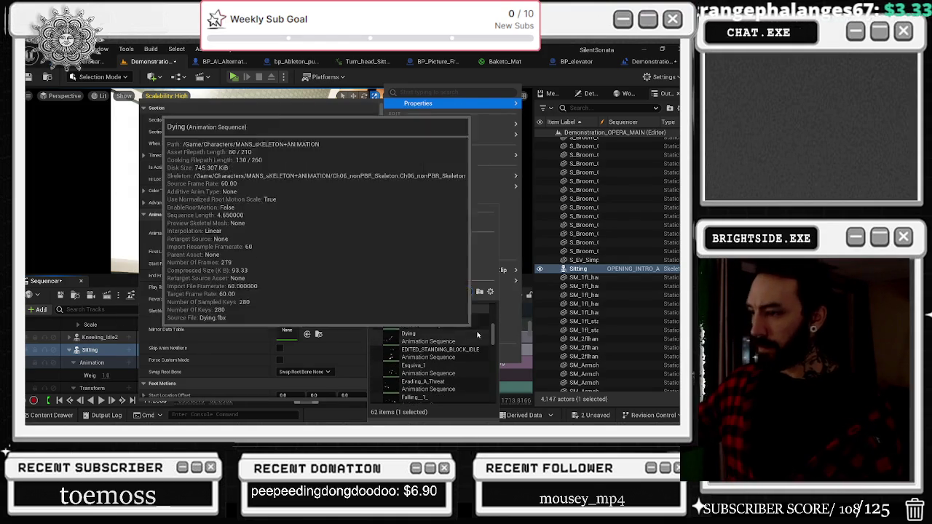
scroll(479, 333, "up", 3)
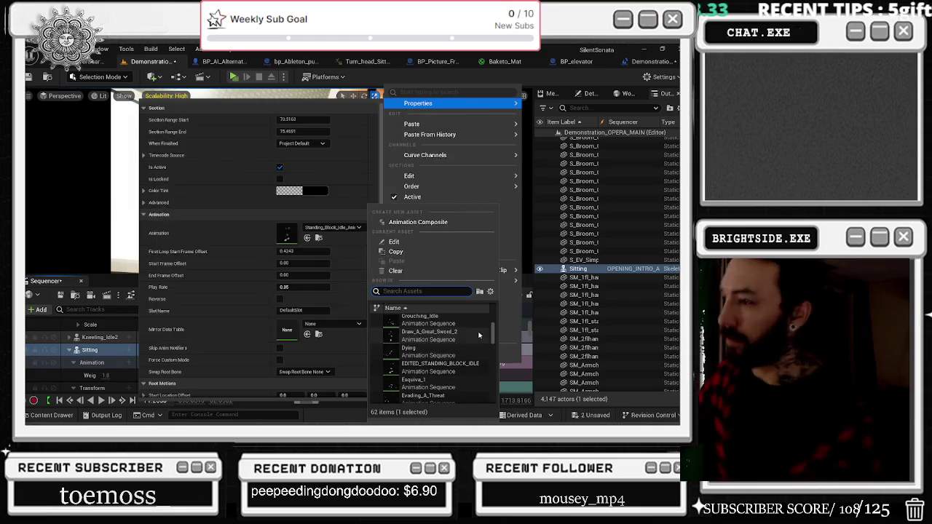
scroll(481, 327, "up", 1)
scroll(479, 324, "down", 5)
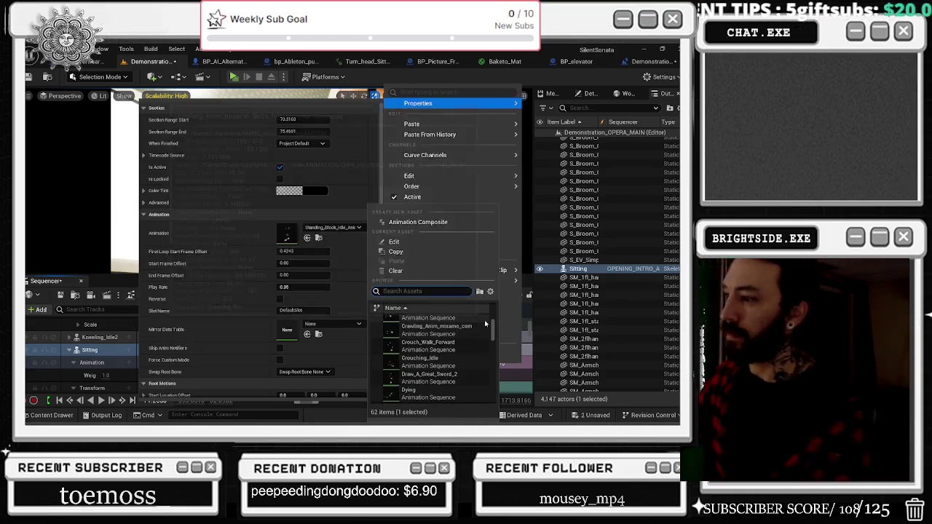
scroll(478, 326, "down", 3)
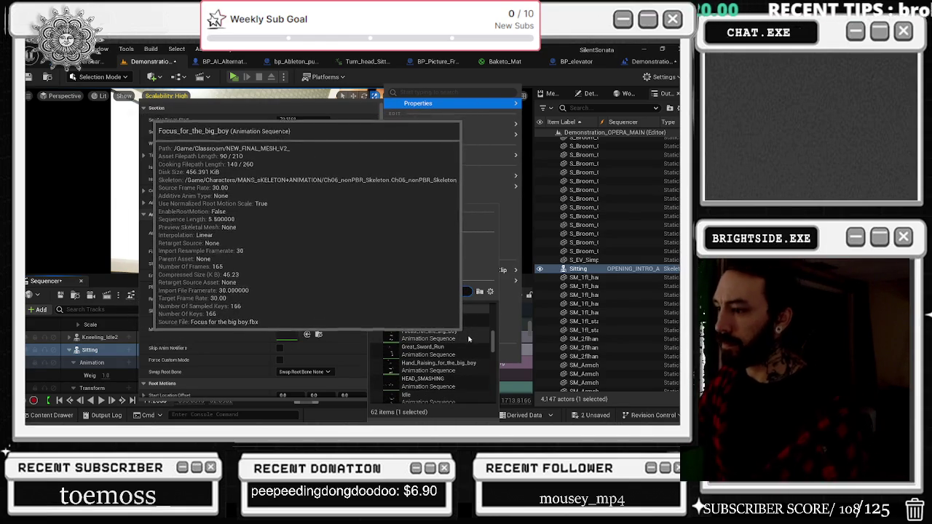
scroll(471, 340, "down", 2)
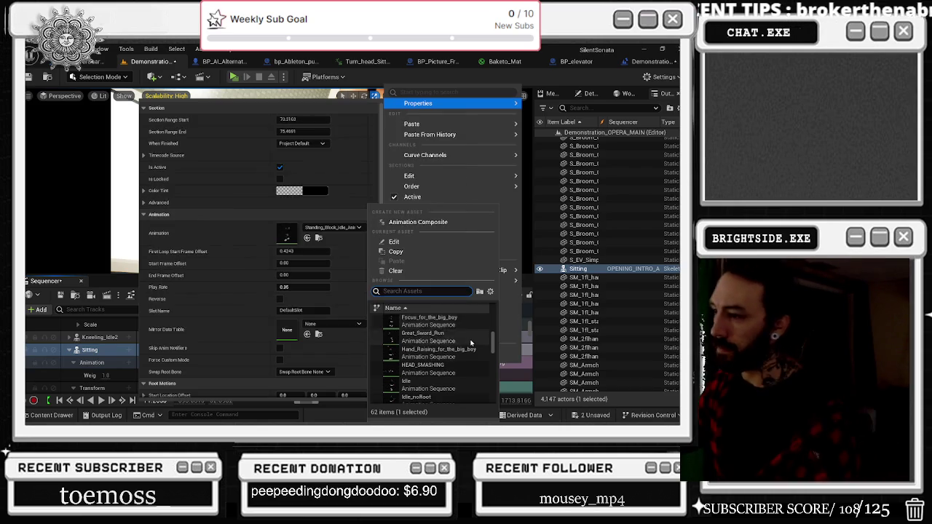
scroll(472, 334, "down", 4)
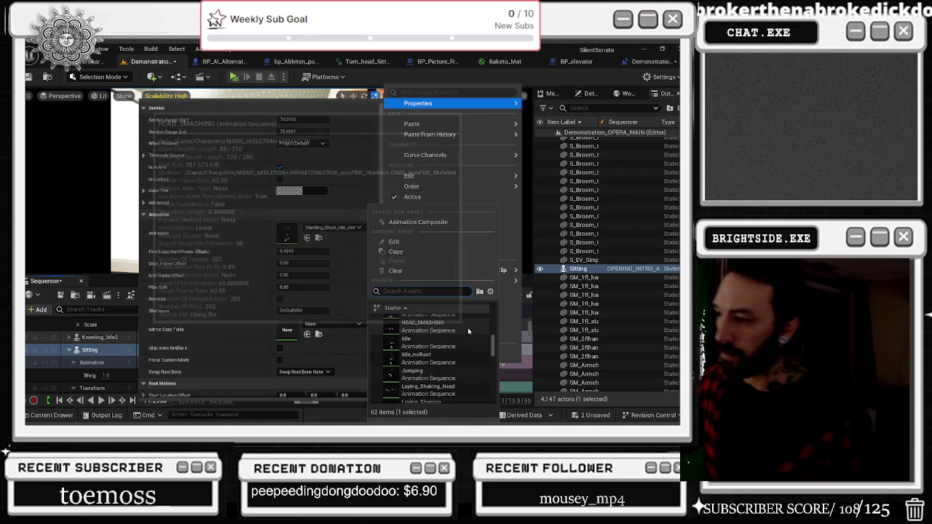
scroll(470, 342, "down", 1)
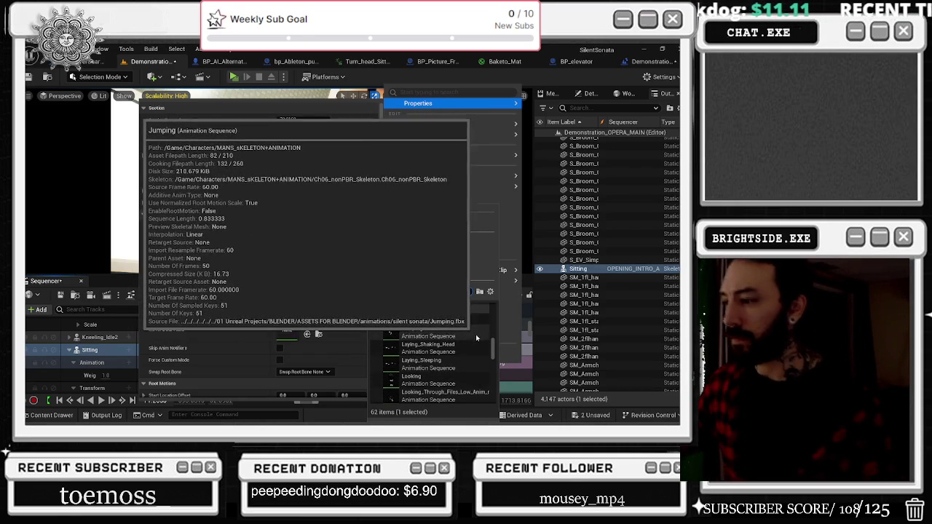
left_click(456, 377)
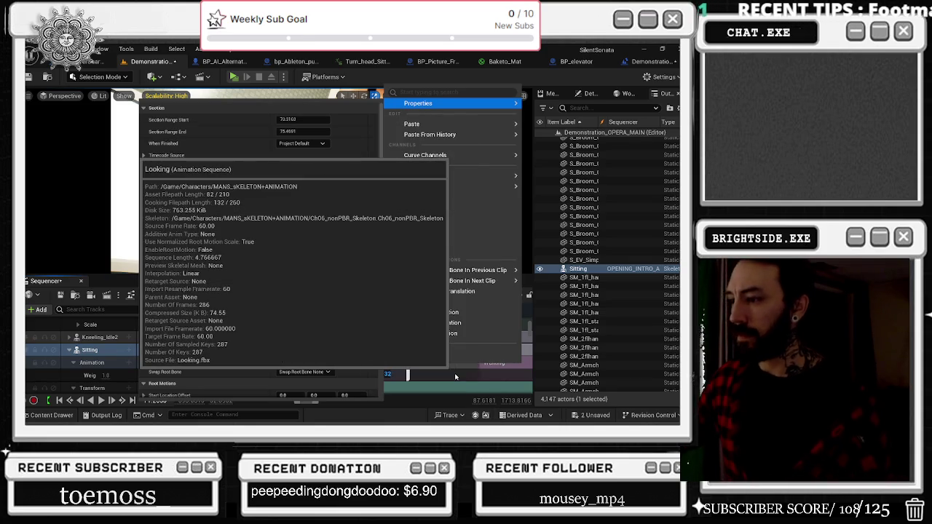
Set the Looking section's Play Rate to 2.0 in its properties.
left_click_drag(407, 313, 344, 314)
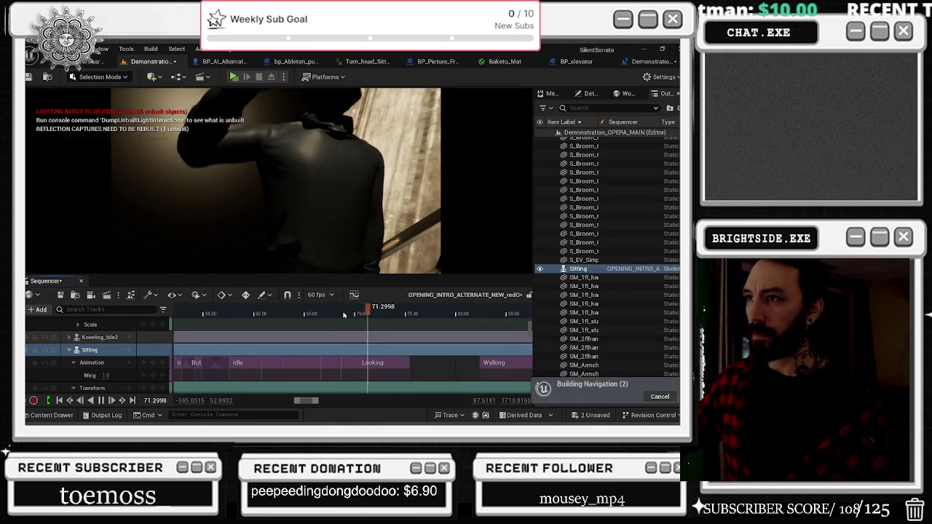
left_click(300, 313)
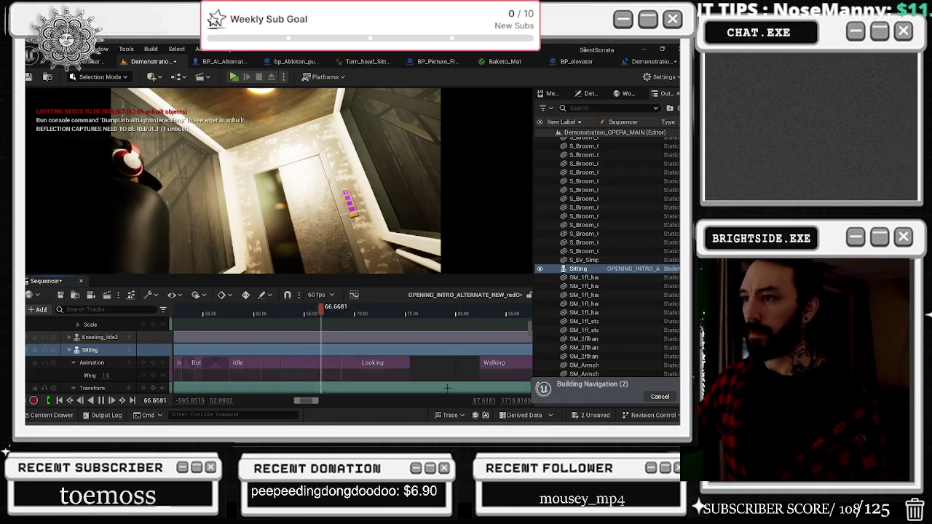
right_click(394, 364)
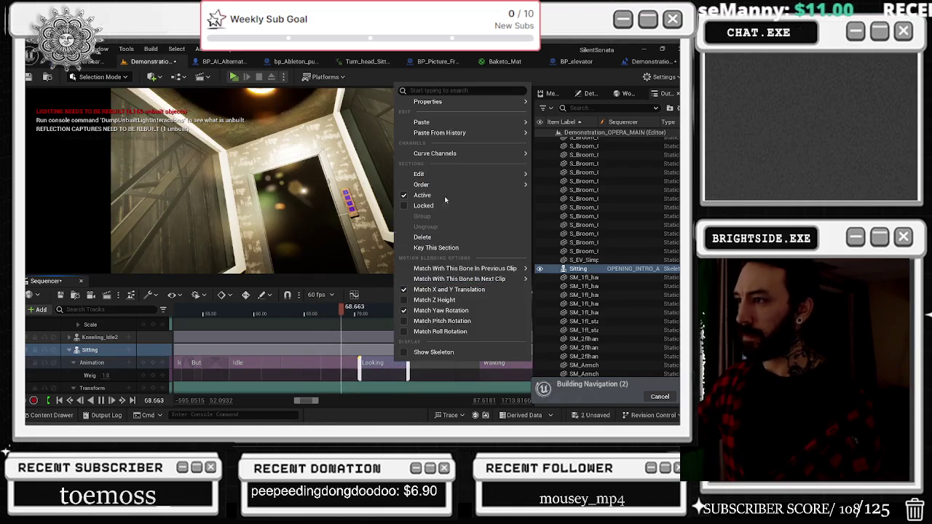
mouse_move(430, 103)
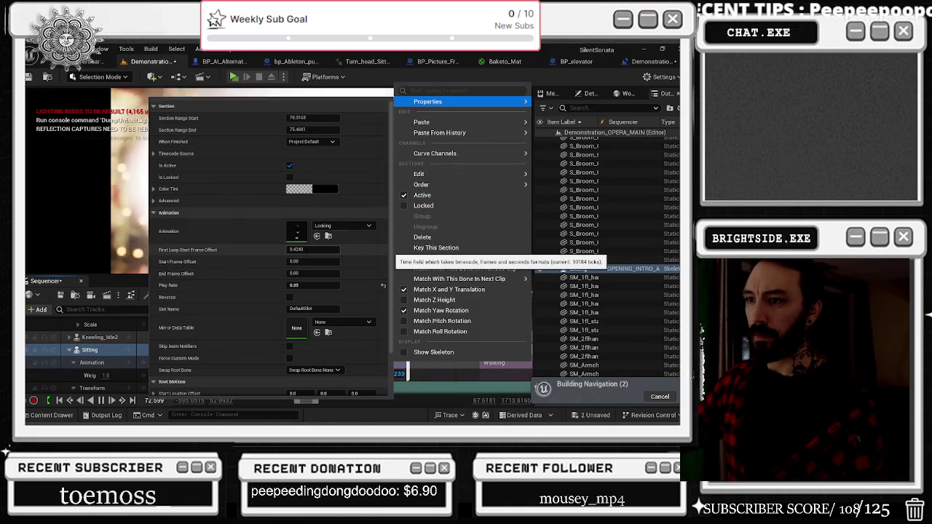
left_click(303, 285)
type("2")
key("Return")
Replay the Looking section's blend from about 69 s and review its properties again.
left_click(434, 390)
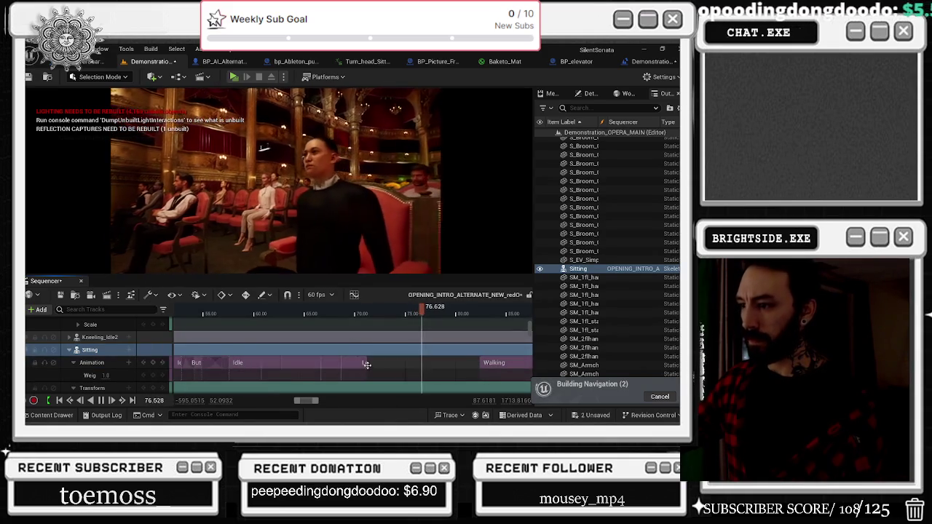
left_click(347, 312)
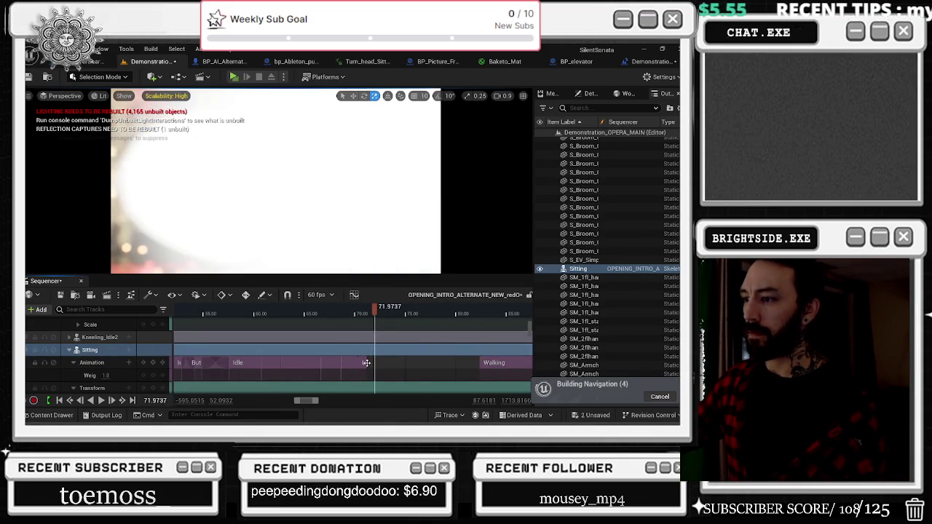
left_click(366, 338)
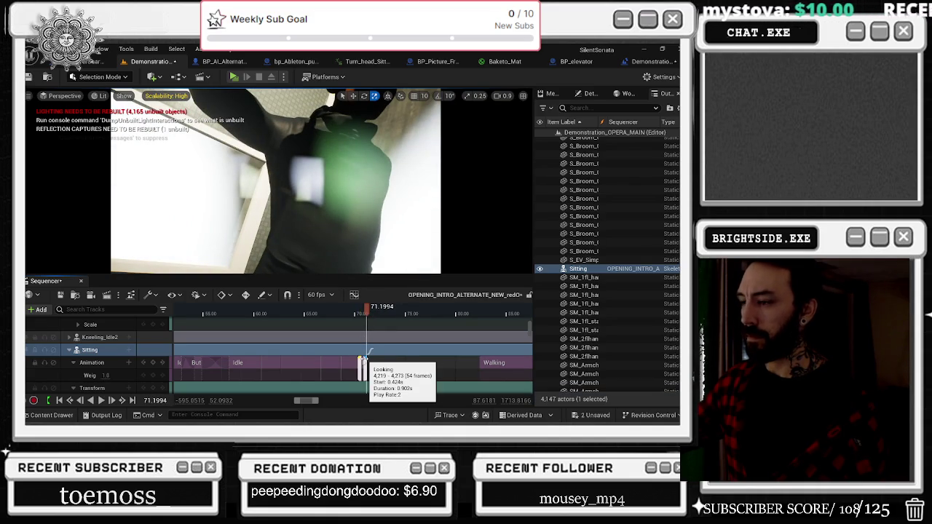
right_click(366, 356)
mouse_move(427, 179)
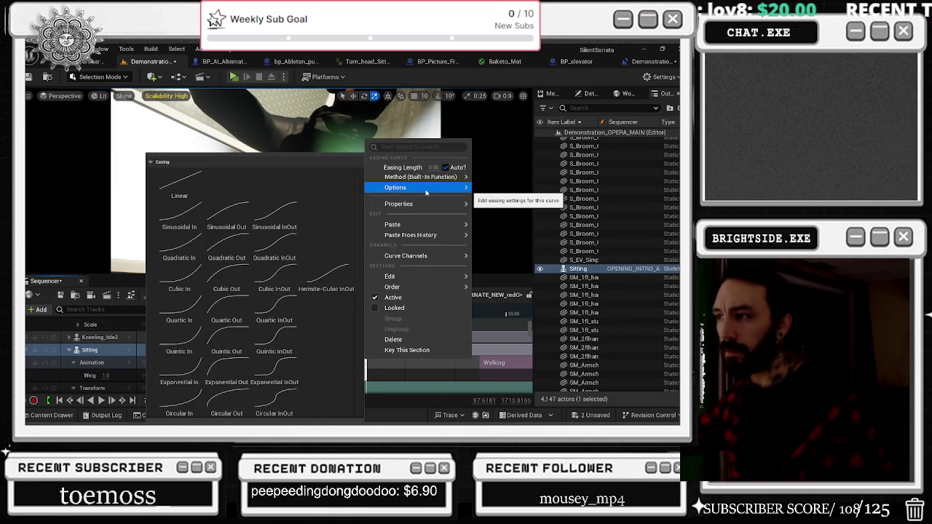
mouse_move(437, 256)
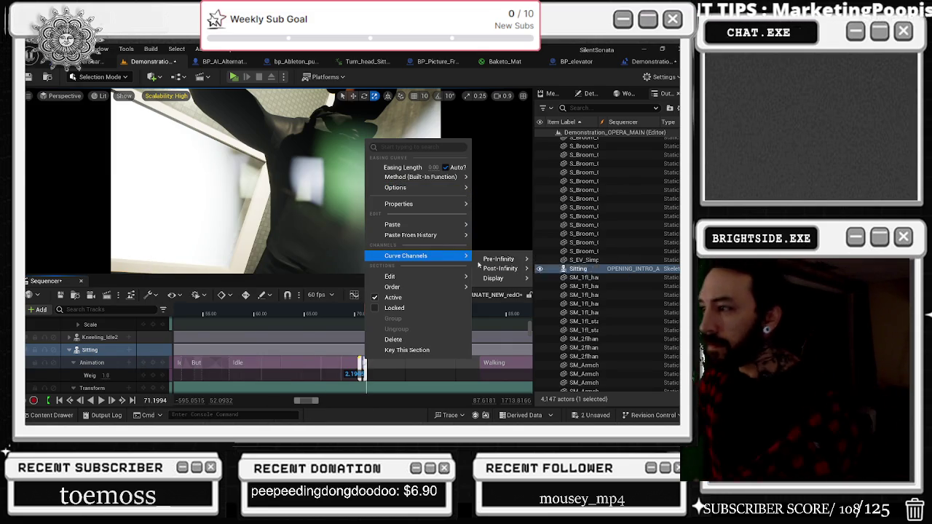
mouse_move(499, 269)
mouse_move(462, 280)
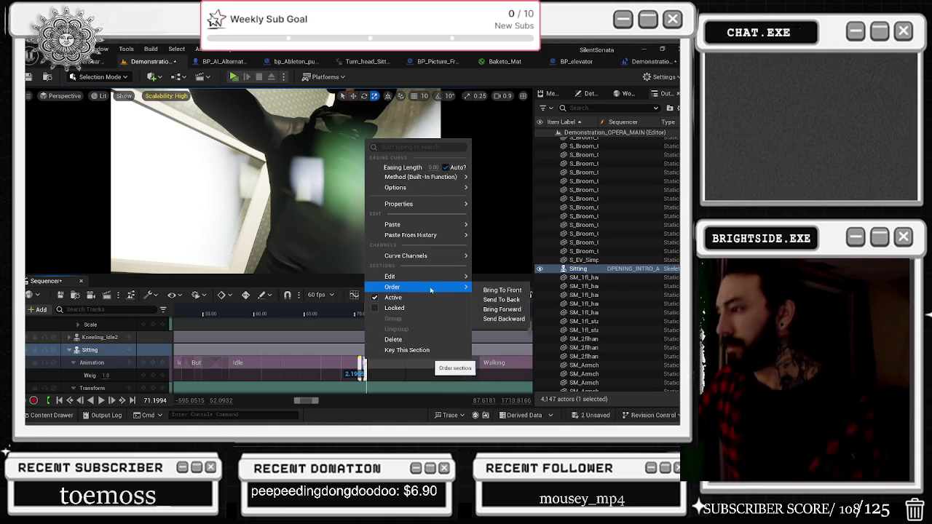
mouse_move(403, 204)
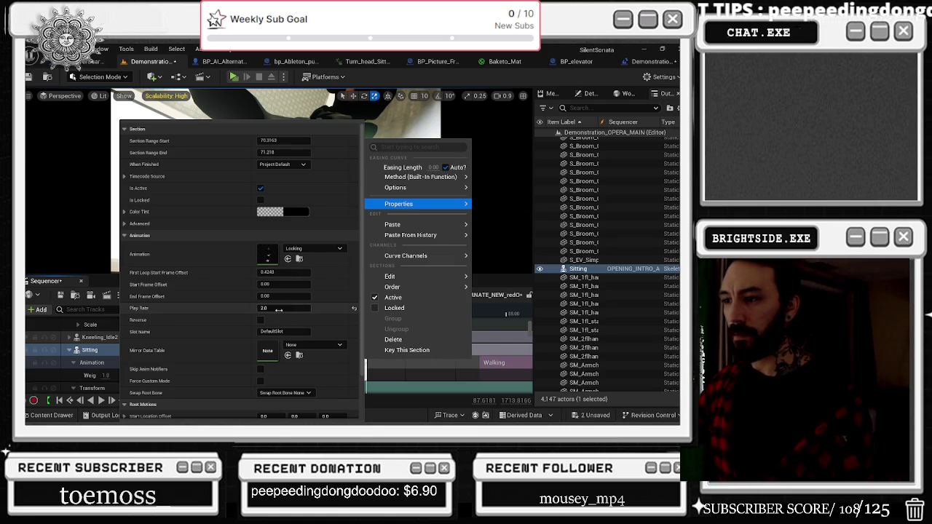
key("Return")
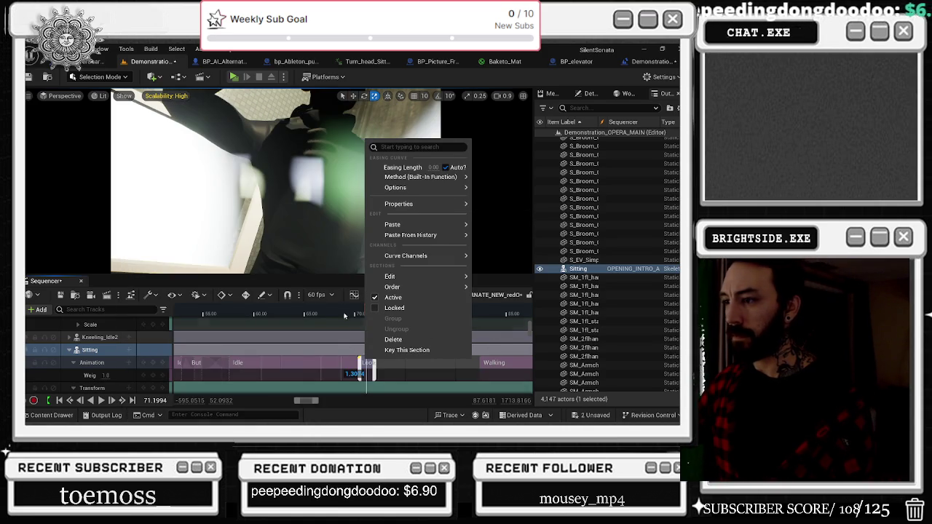
left_click(345, 314)
key("space")
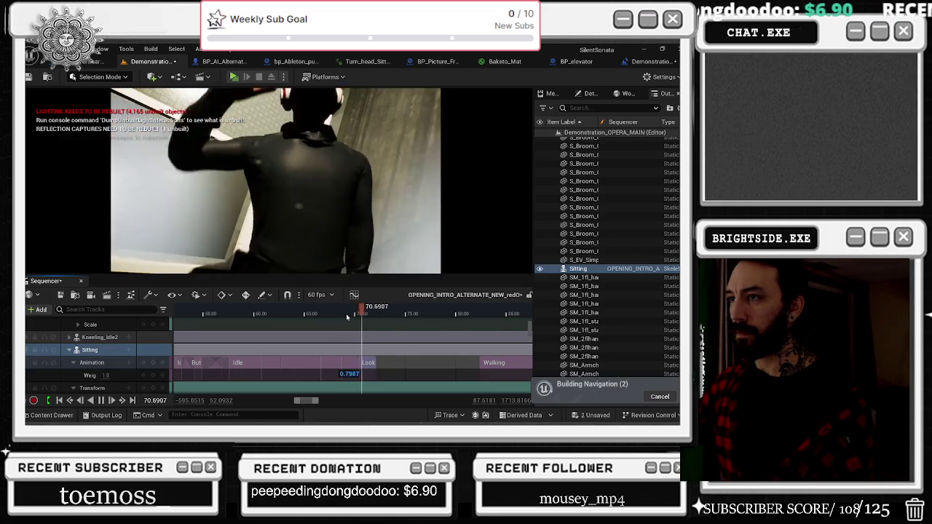
Replay the Idle-to-Looking blend from about 68–70 seconds.
left_click(359, 312)
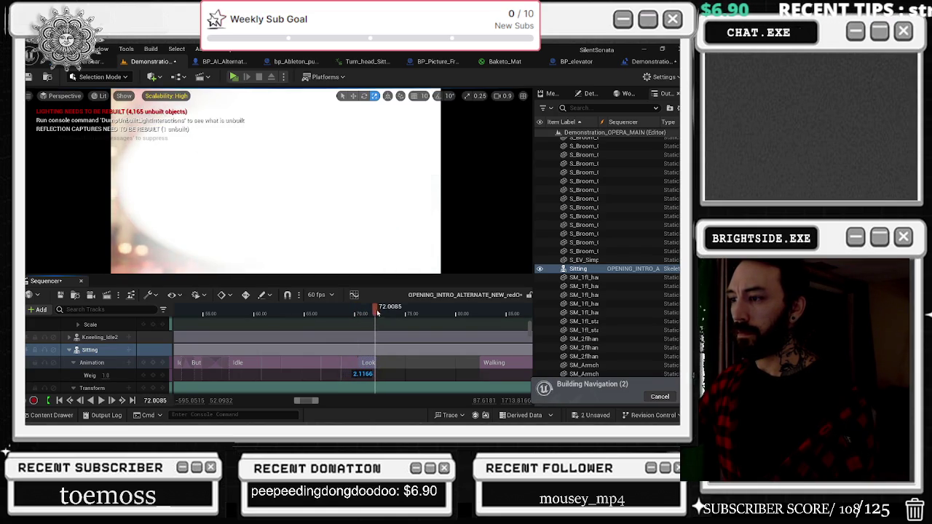
key("space")
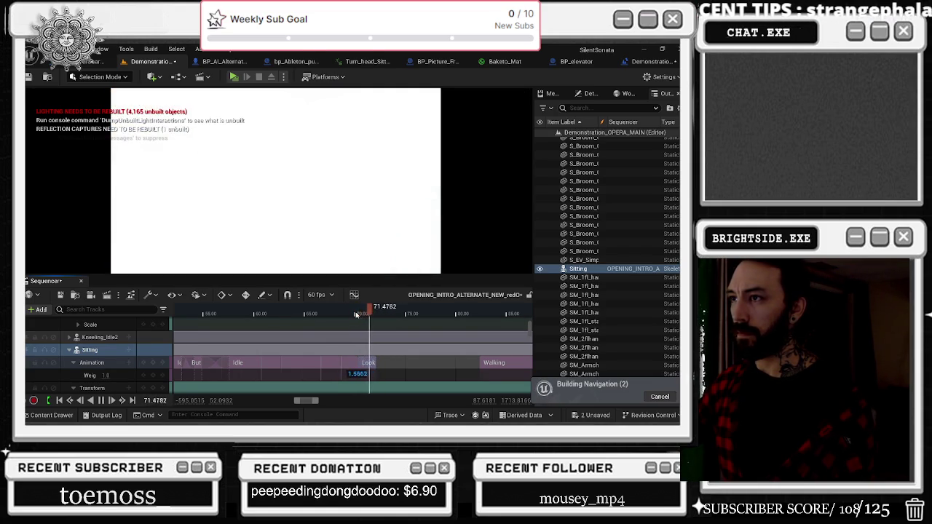
left_click(354, 314)
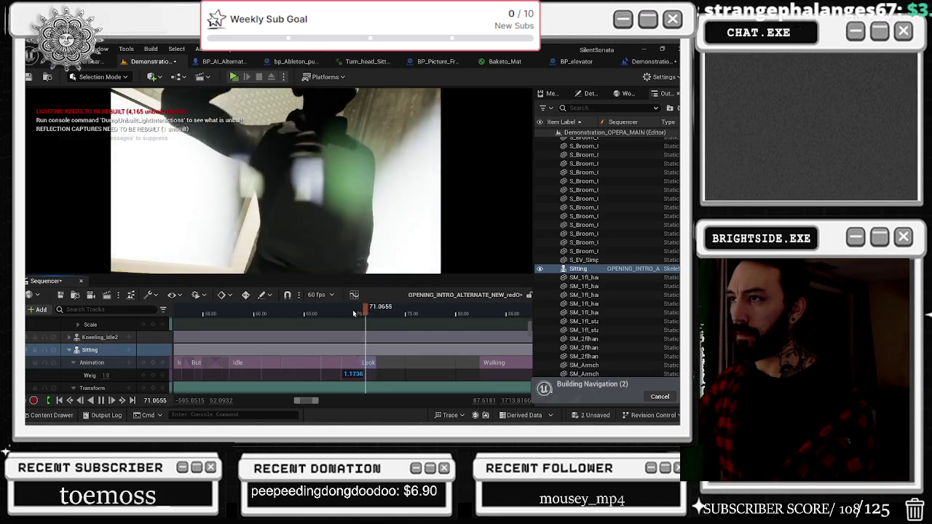
scroll(350, 349, "down", 3)
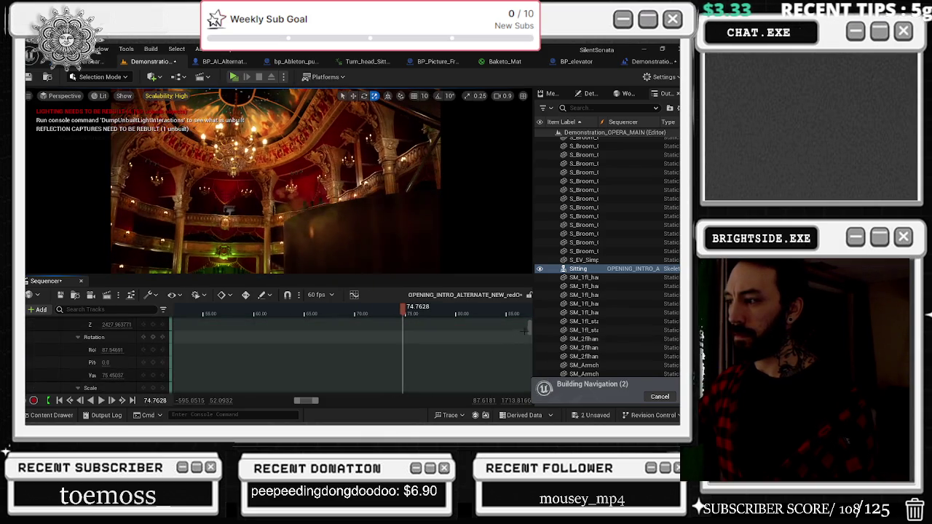
scroll(355, 342, "up", 3)
left_click(355, 314)
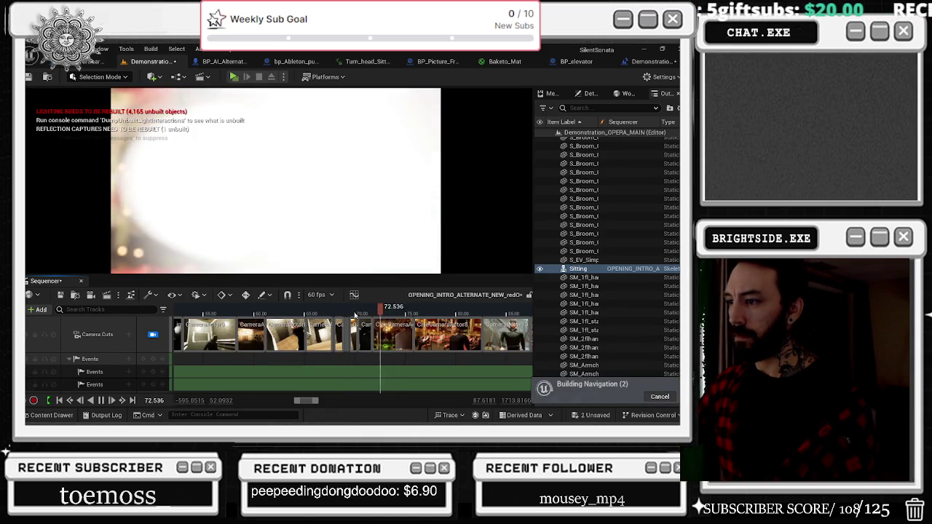
left_click(332, 315)
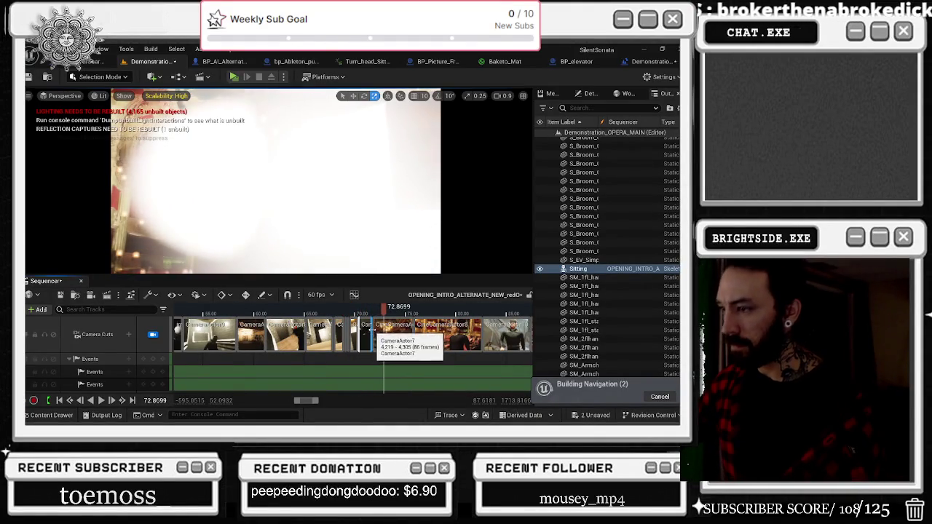
Extend the CameraActor7 camera cut's end, then select the Sitting character at about 70.5 s.
left_click_drag(371, 329, 384, 330)
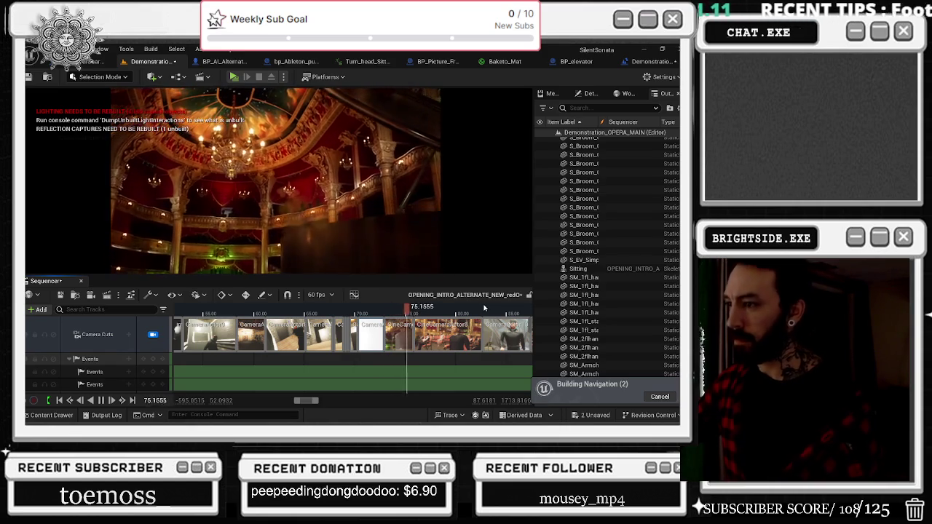
left_click(347, 313)
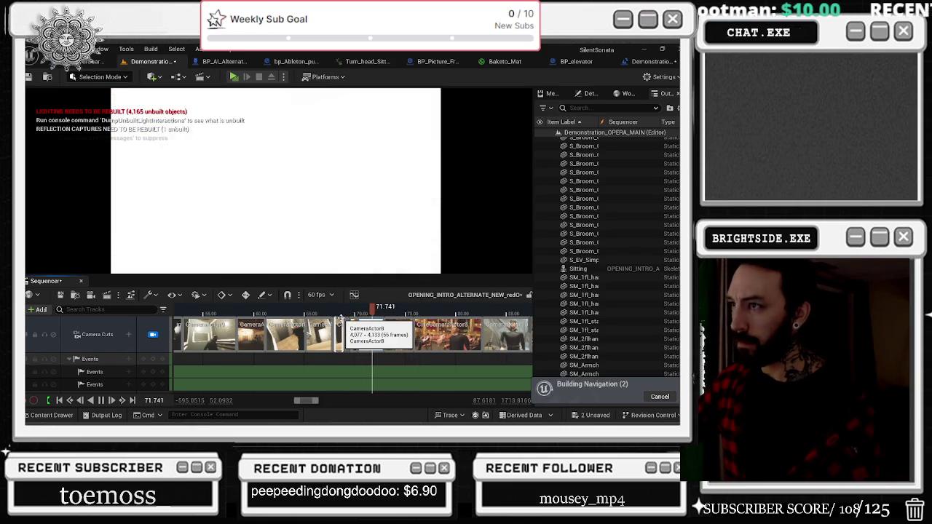
left_click(359, 309)
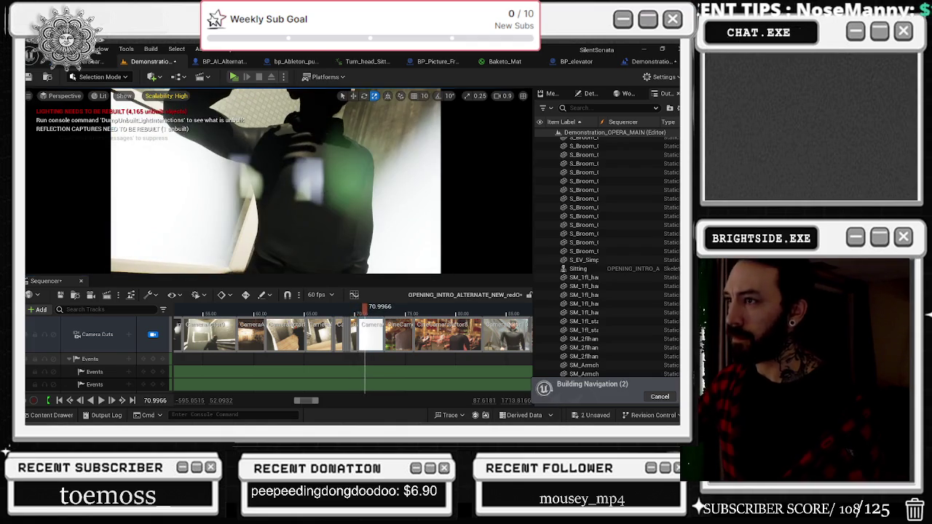
left_click(306, 190)
scroll(379, 349, "down", 2)
Select the Z location key near 69.9 s and play through to about 72.9 s.
scroll(379, 350, "up", 3)
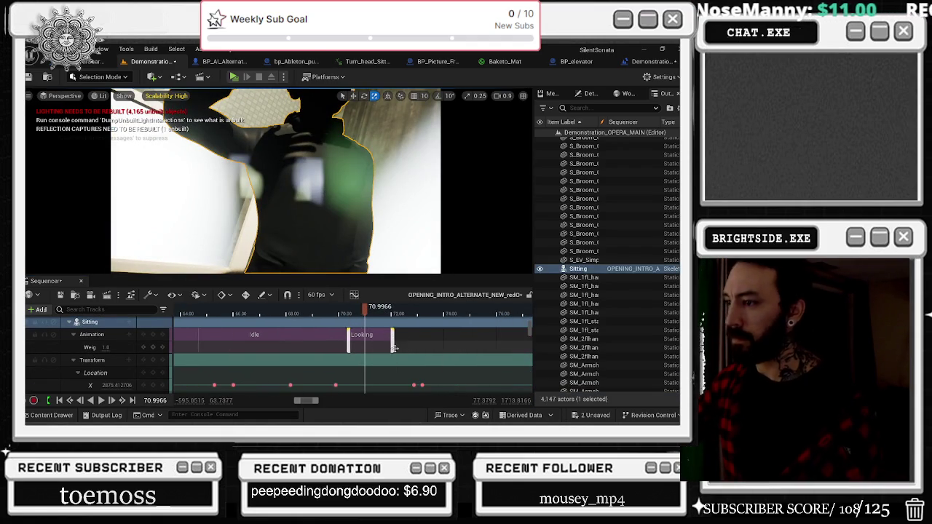
scroll(413, 343, "down", 3)
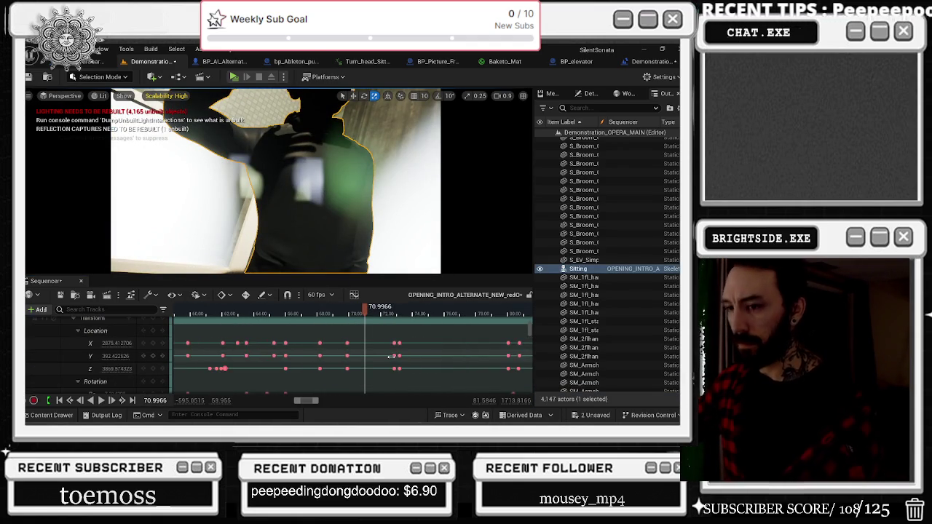
scroll(391, 356, "down", 1)
left_click(353, 313)
mouse_move(353, 313)
left_mouse_down()
mouse_move(364, 314)
mouse_move(299, 339)
left_mouse_up()
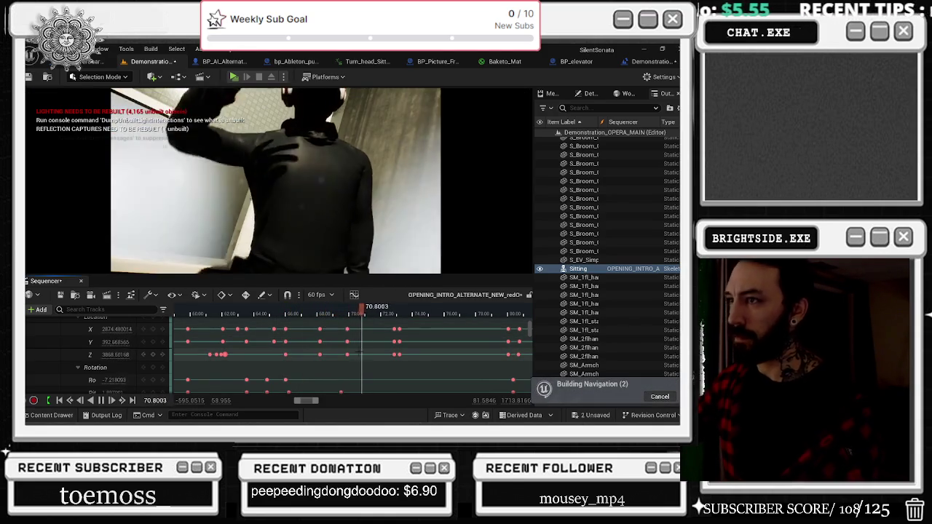
left_click(347, 354)
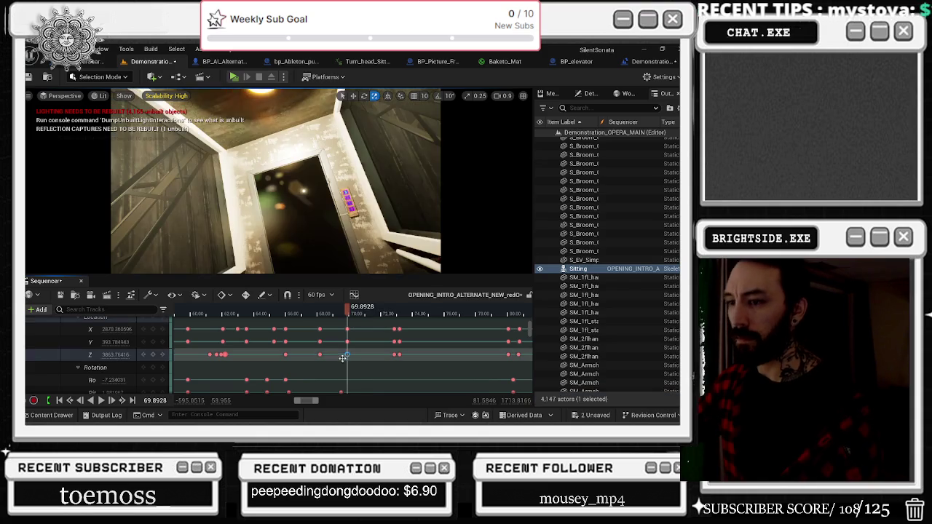
key("space")
left_click(102, 354)
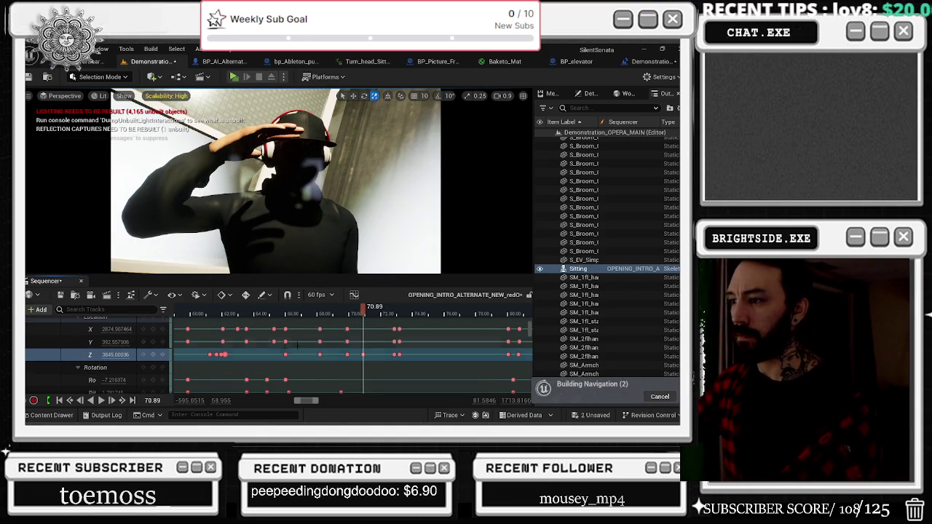
left_click(316, 314)
key("space")
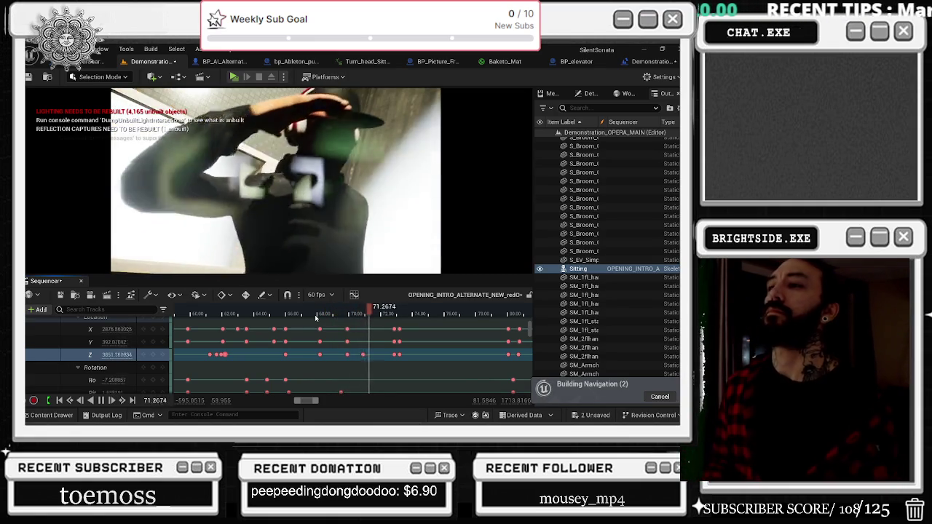
key("space")
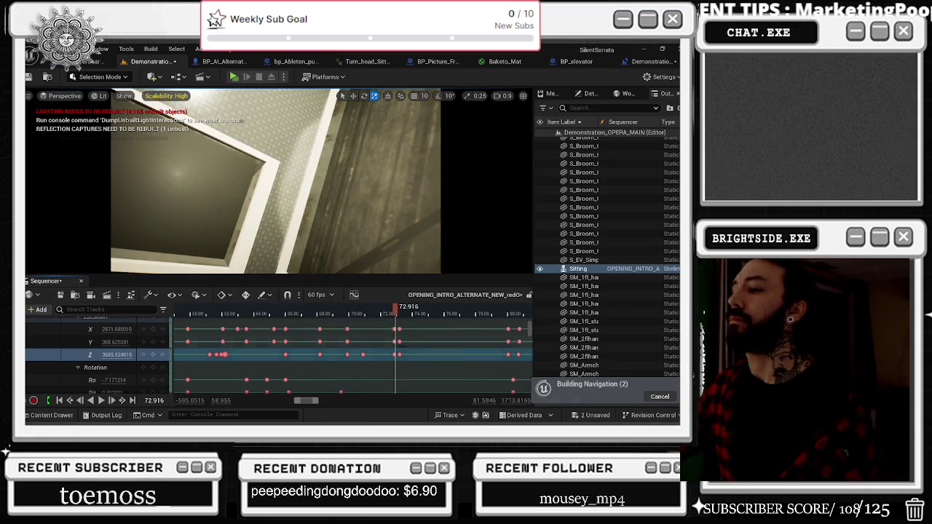
Delete the location keys at 72.9 s and move the keys near 70 s to about 74 s.
left_click_drag(387, 325, 403, 358)
key("Delete")
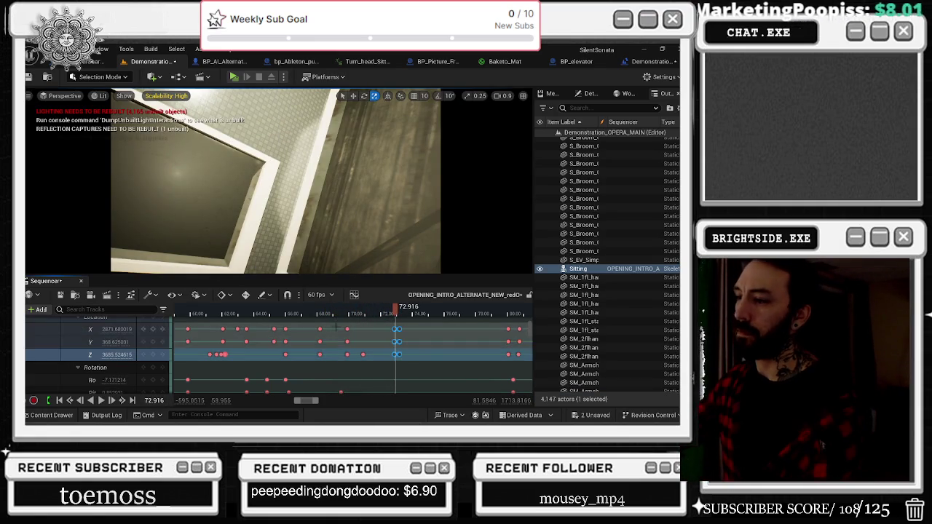
mouse_move(354, 323)
left_mouse_down()
mouse_move(340, 361)
mouse_move(414, 341)
left_mouse_up()
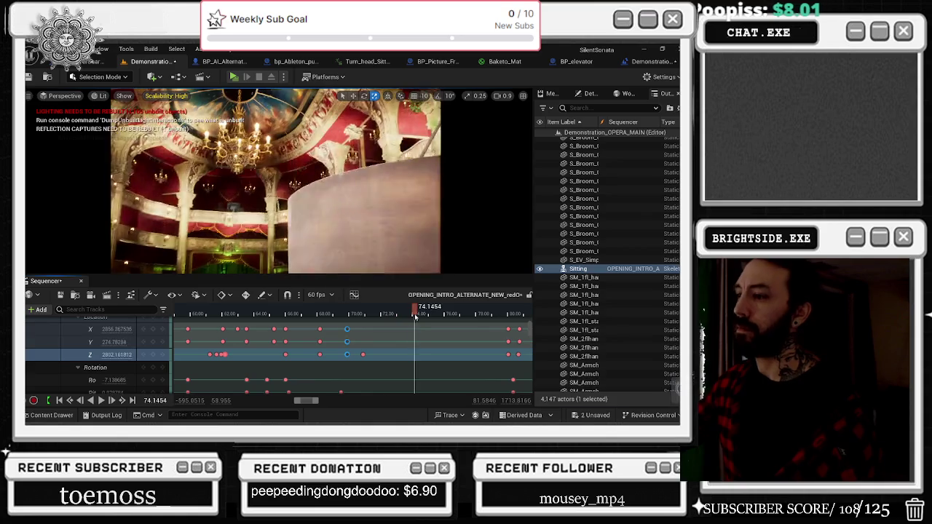
left_click(319, 314)
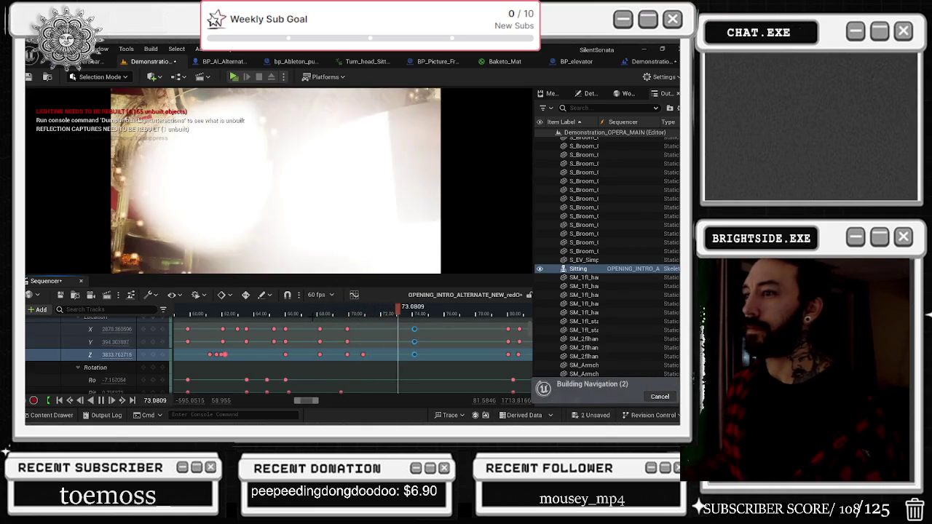
left_click(273, 314)
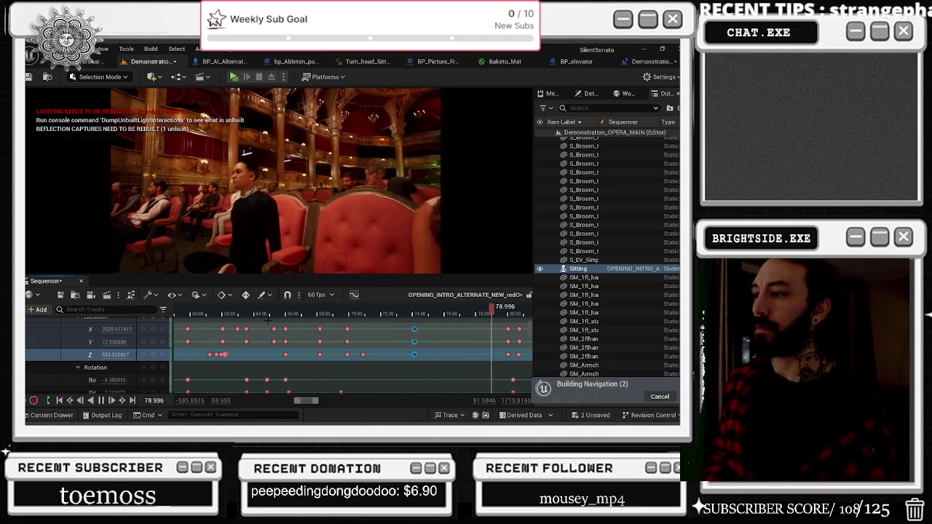
Replay the cinematic from about 60 to 72 seconds, then reselect the Sitting character in the Outliner.
left_click(226, 309)
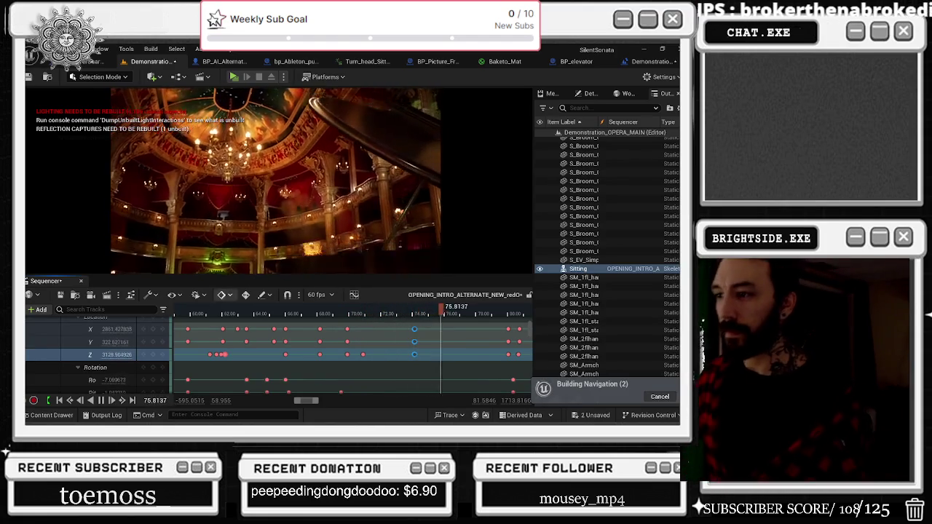
left_click(368, 313)
left_click(332, 314)
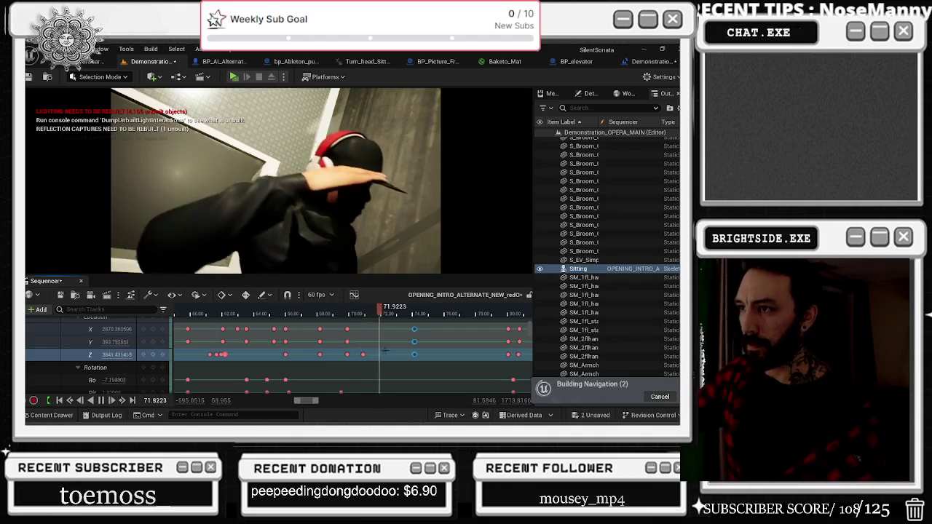
scroll(386, 351, "up", 2)
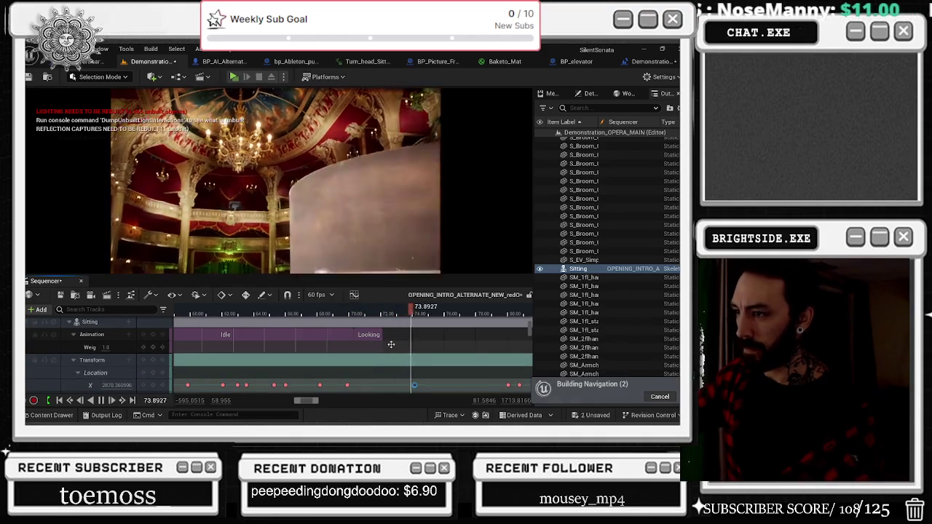
scroll(437, 343, "up", 5)
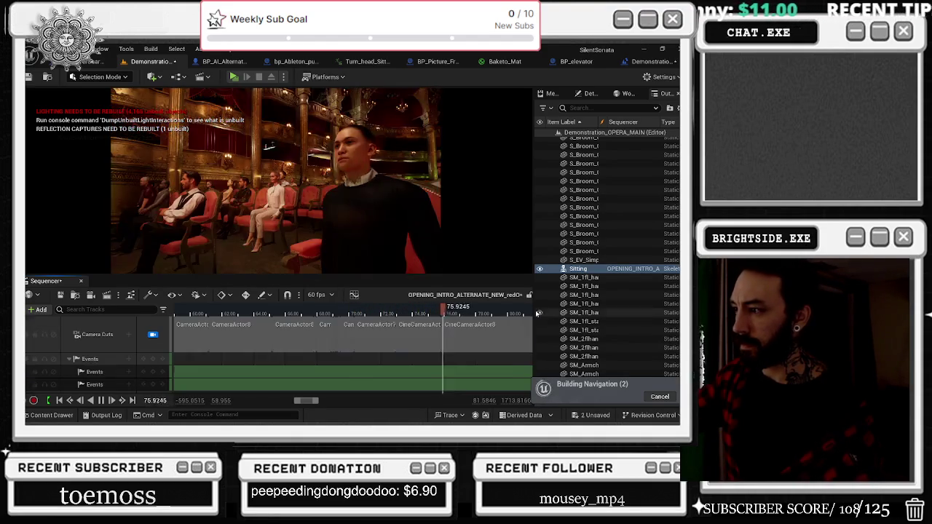
left_click(191, 314)
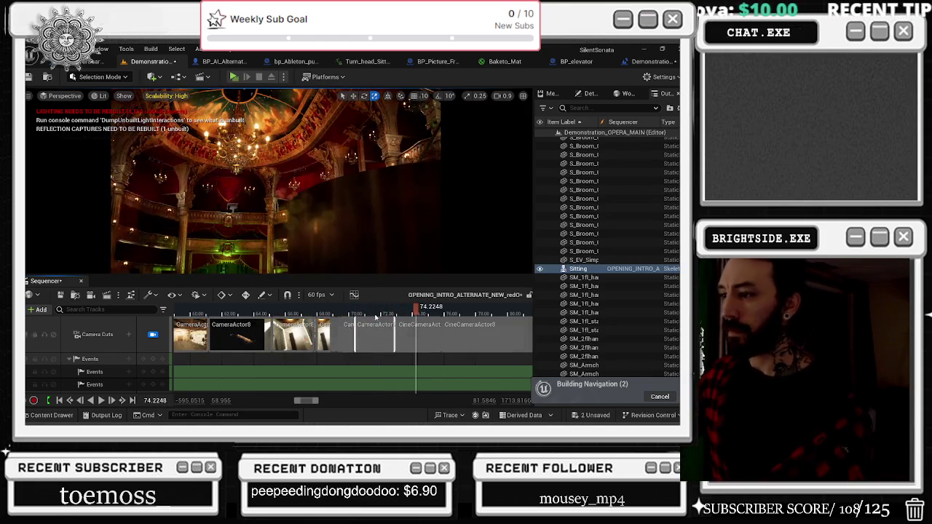
left_click(287, 209)
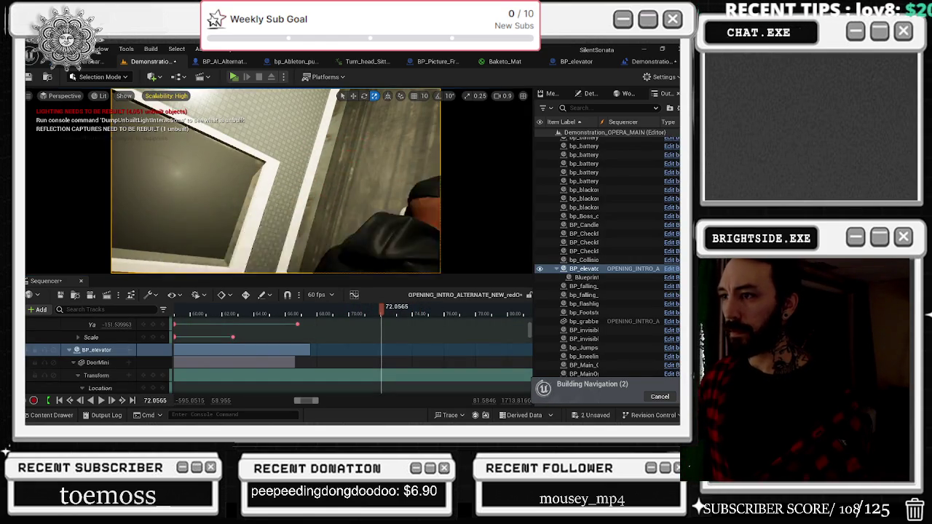
left_click(348, 173)
scroll(350, 350, "down", 2)
Change the Looking section's Play Rate to 0.8 and play it back from about 69.7 s.
right_click(375, 349)
mouse_move(411, 80)
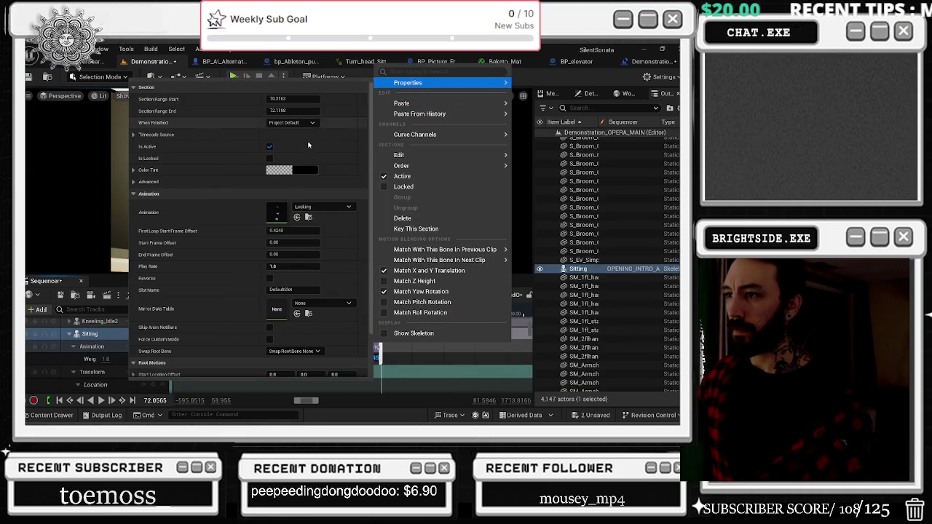
left_click(293, 266)
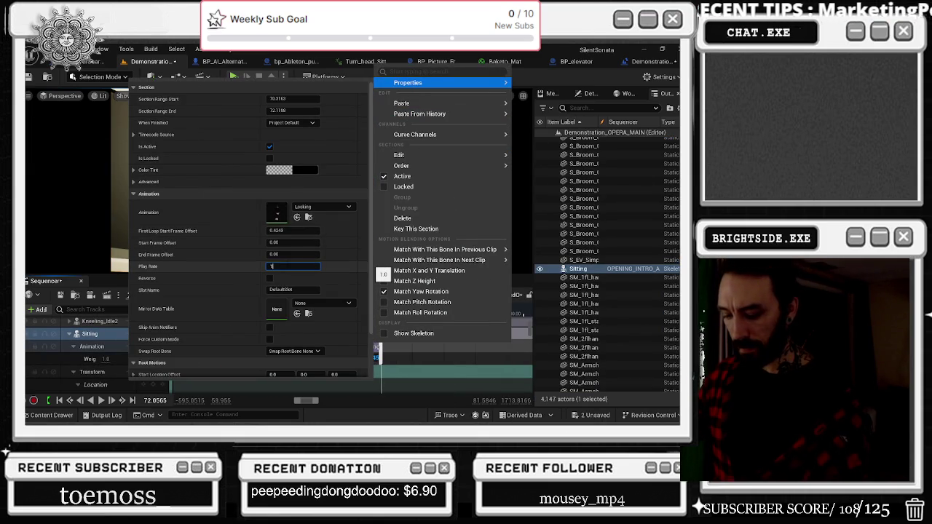
key("BackSpace")
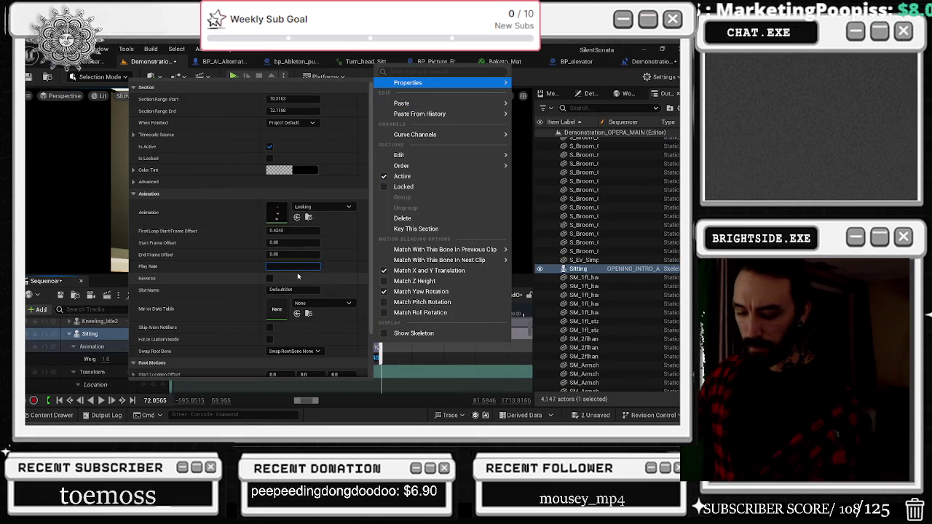
type("0.8")
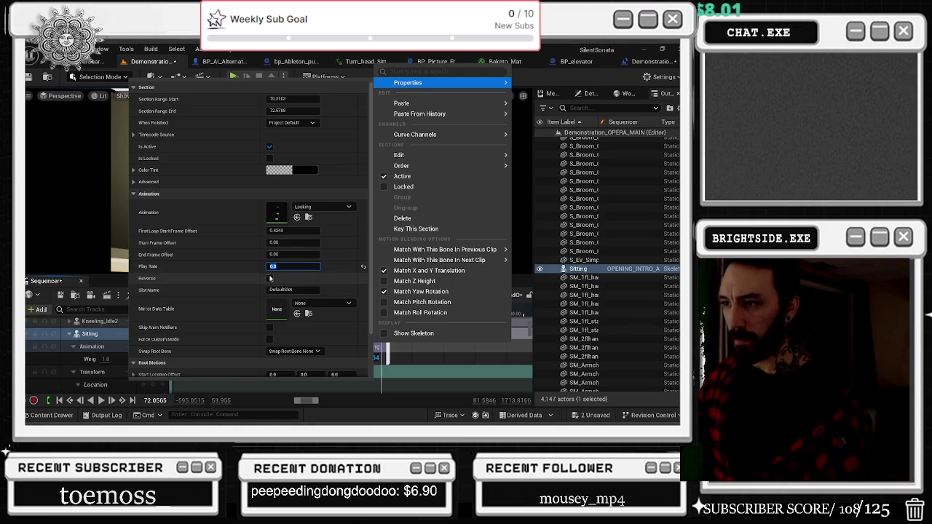
key("Escape")
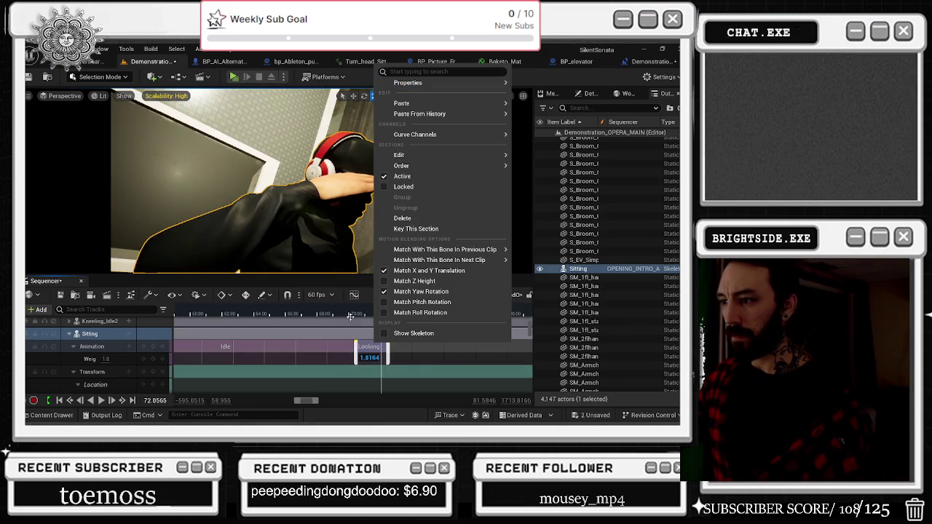
left_click(362, 319)
key("space")
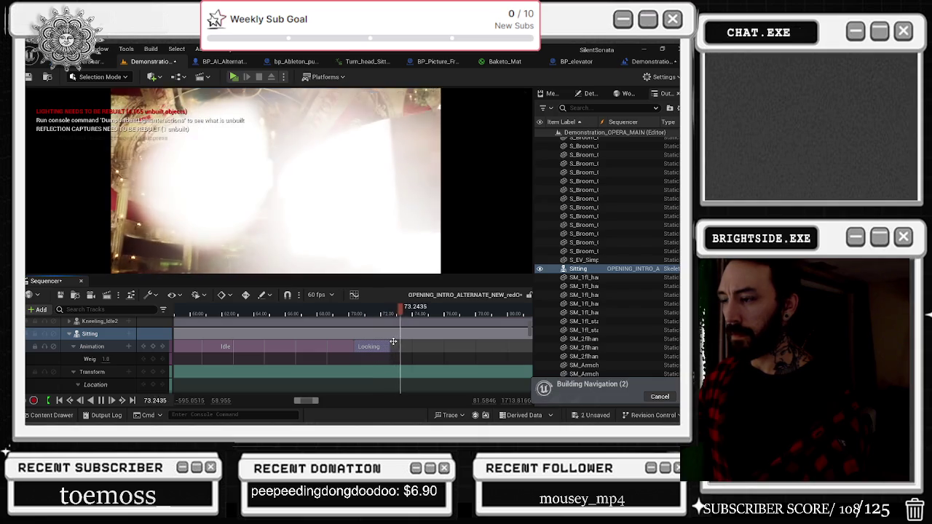
Scrub and play the shot around 70–72 seconds to check the Sitting character's head turn.
scroll(399, 344, "down", 3)
scroll(415, 348, "down", 4)
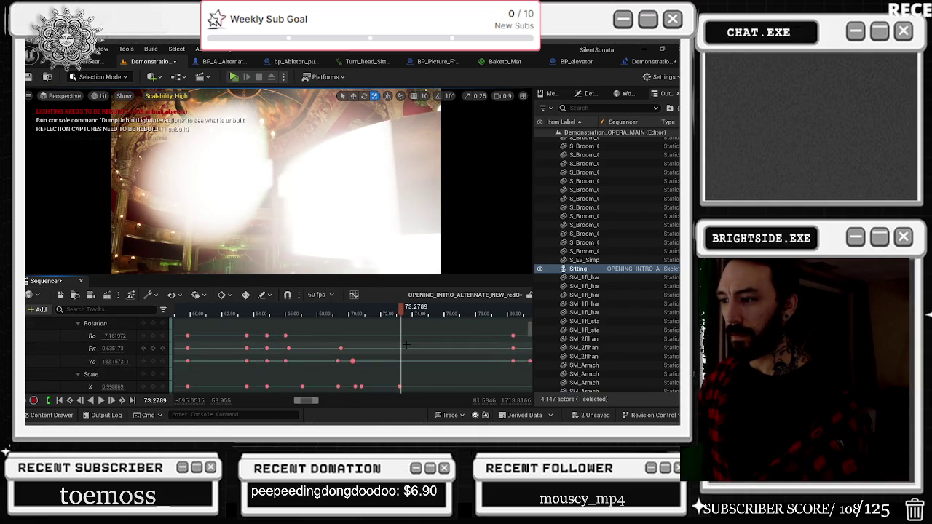
scroll(411, 353, "up", 1)
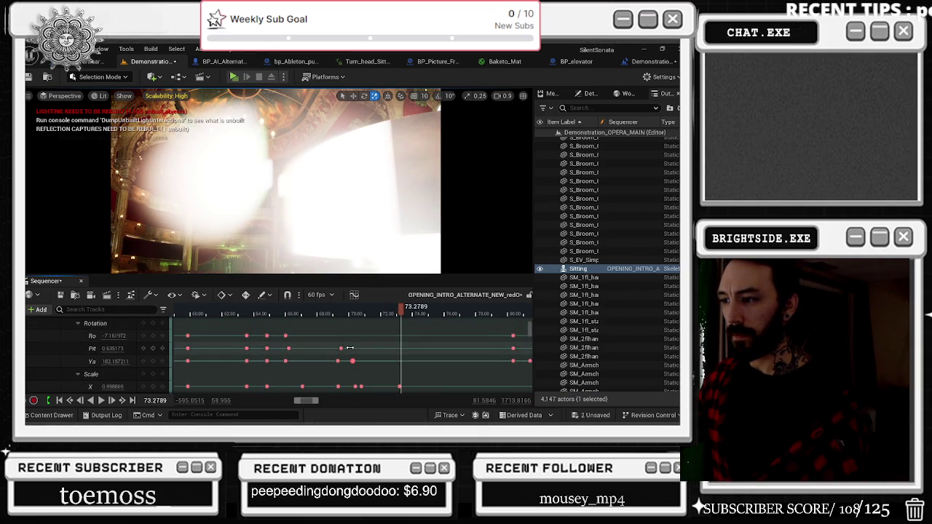
mouse_move(353, 315)
left_mouse_down()
mouse_move(343, 314)
mouse_move(426, 317)
mouse_move(342, 317)
mouse_move(352, 317)
left_mouse_up()
left_click(366, 315)
key("space")
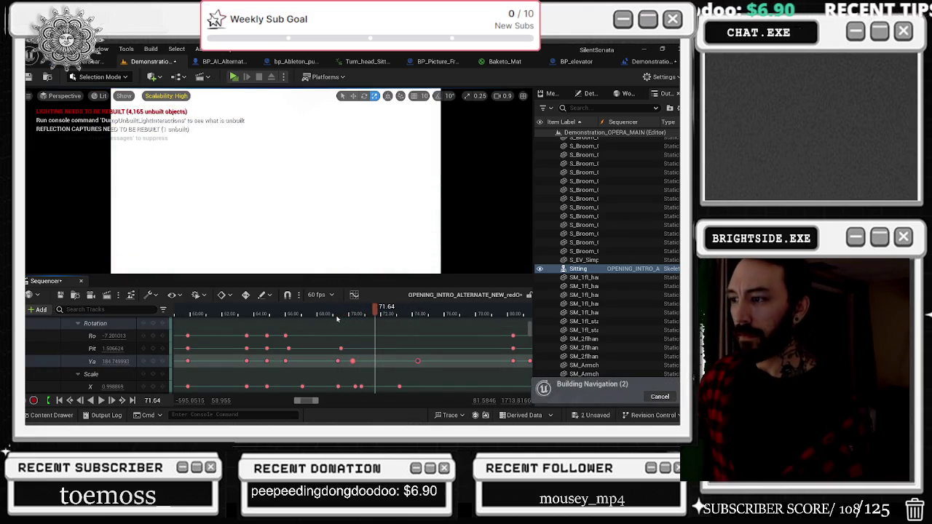
key("space")
mouse_move(374, 313)
left_mouse_down()
mouse_move(386, 313)
mouse_move(348, 313)
mouse_move(381, 311)
left_mouse_up()
left_click(285, 336)
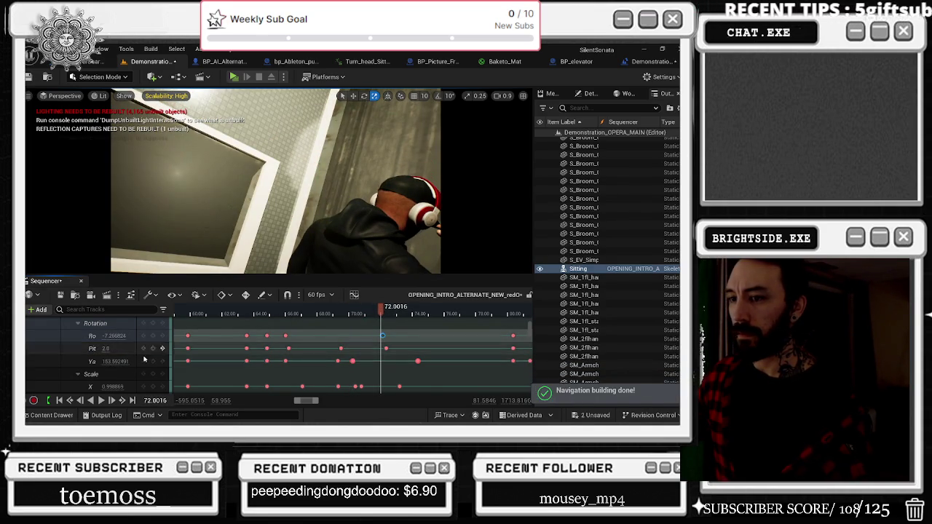
Raise the Sitting character's Yaw rotation value, then replay the head-turn shot from about 69 seconds.
left_click(94, 362)
left_click_drag(115, 362, 114, 361)
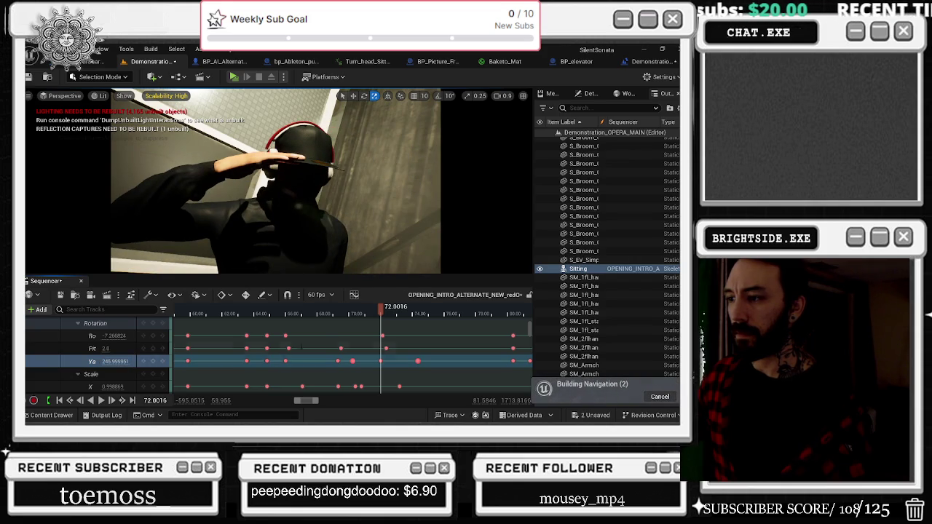
left_click_drag(367, 310, 346, 317)
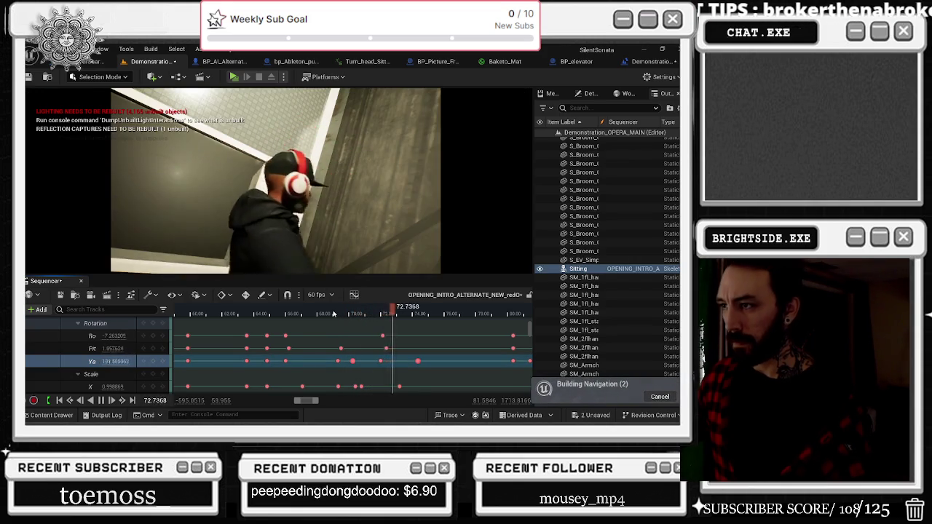
left_click_drag(333, 314, 285, 313)
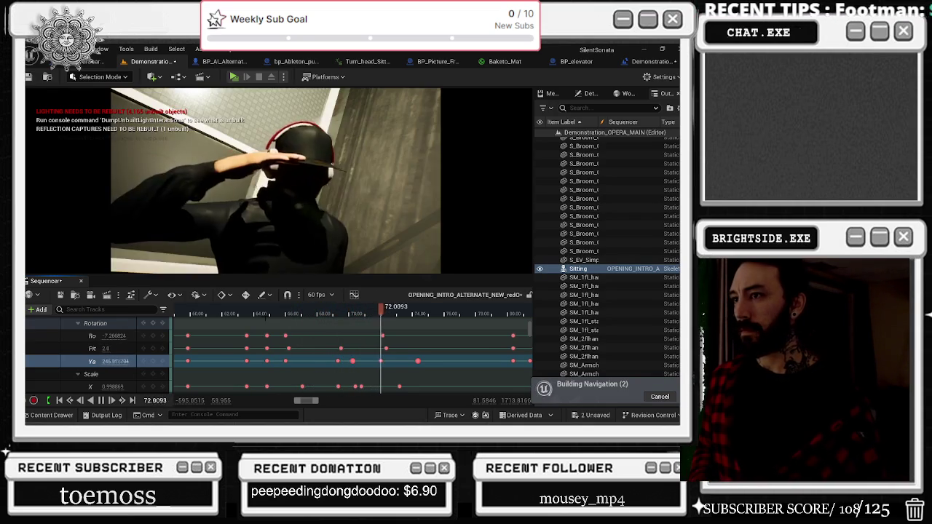
left_click(313, 314)
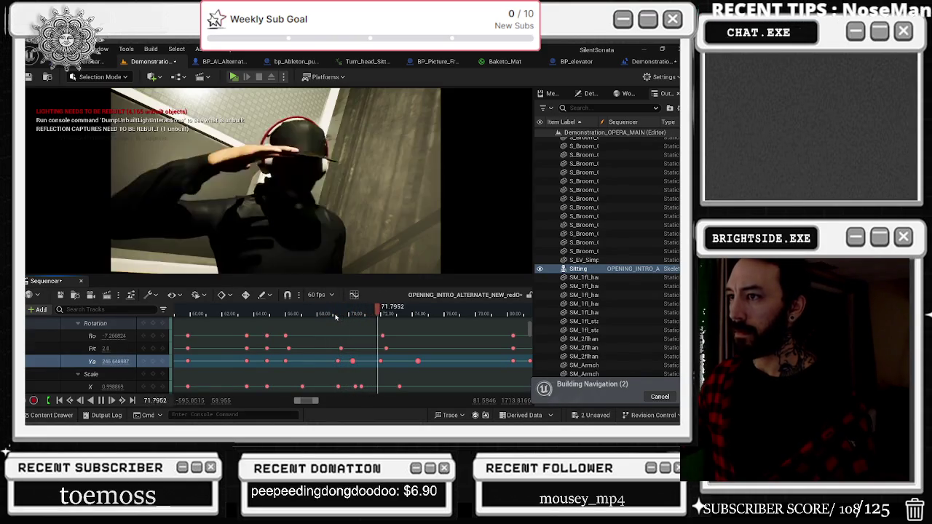
left_click(248, 314)
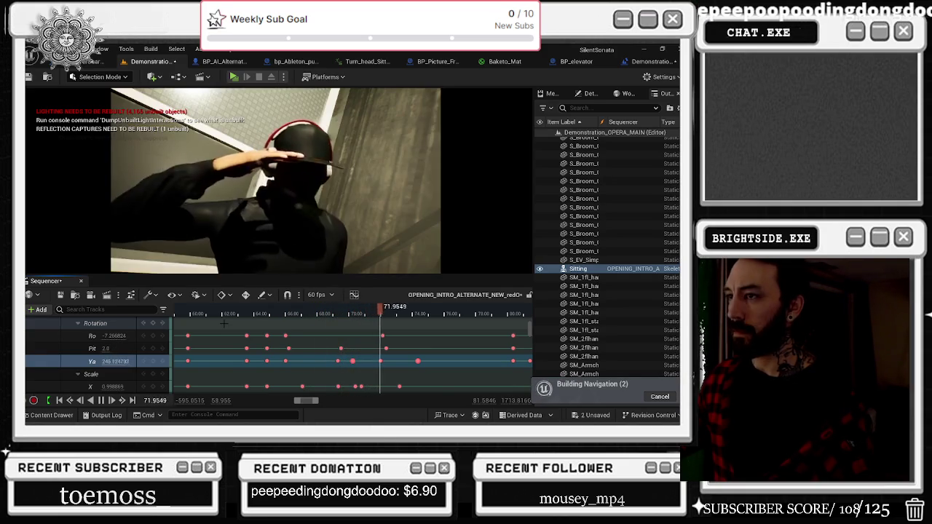
left_click(337, 314)
scroll(387, 366, "down", 1)
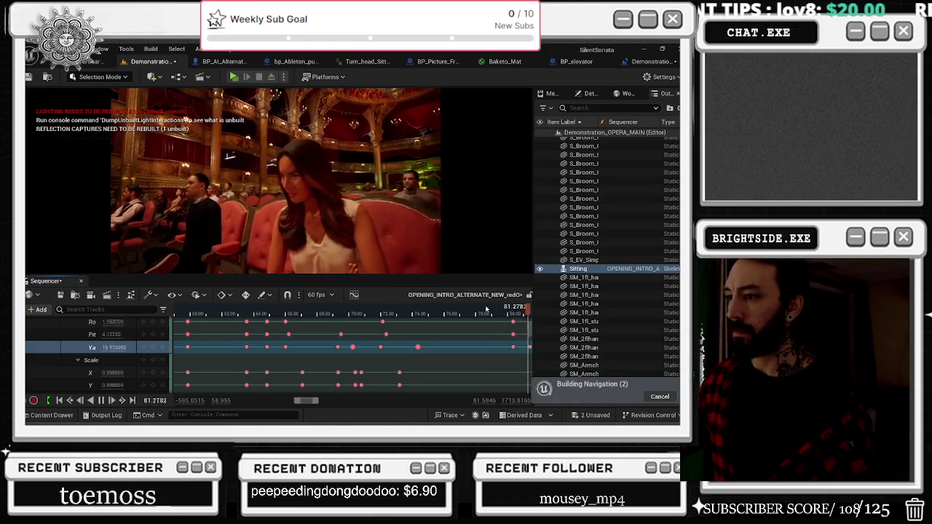
left_click(339, 313)
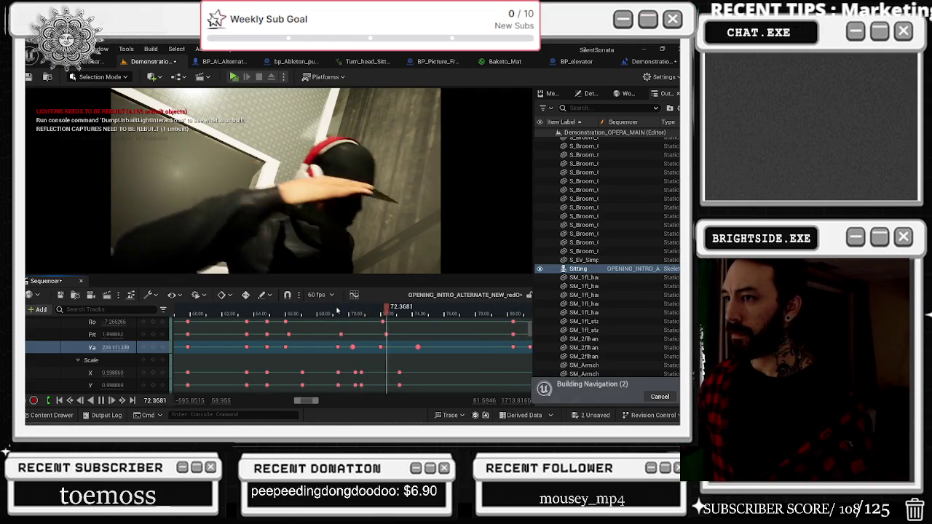
left_click_drag(315, 311, 266, 309)
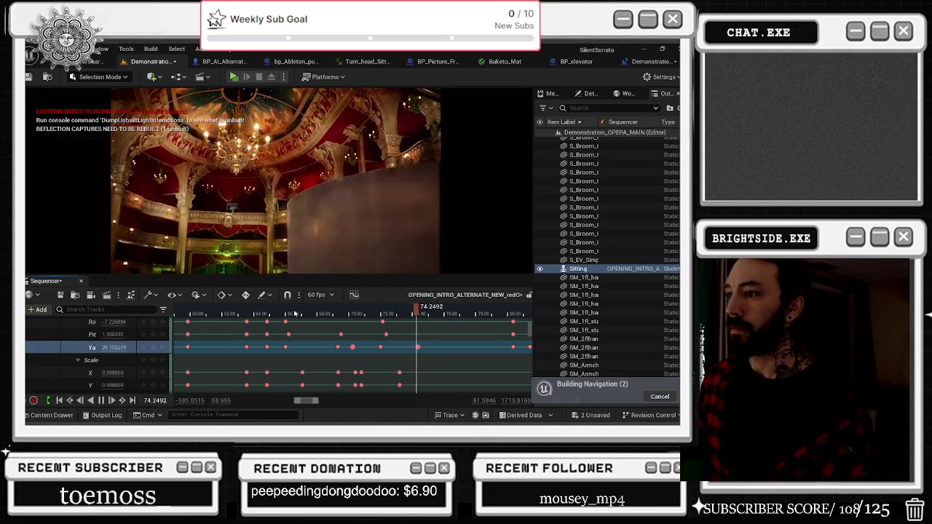
left_click(357, 312)
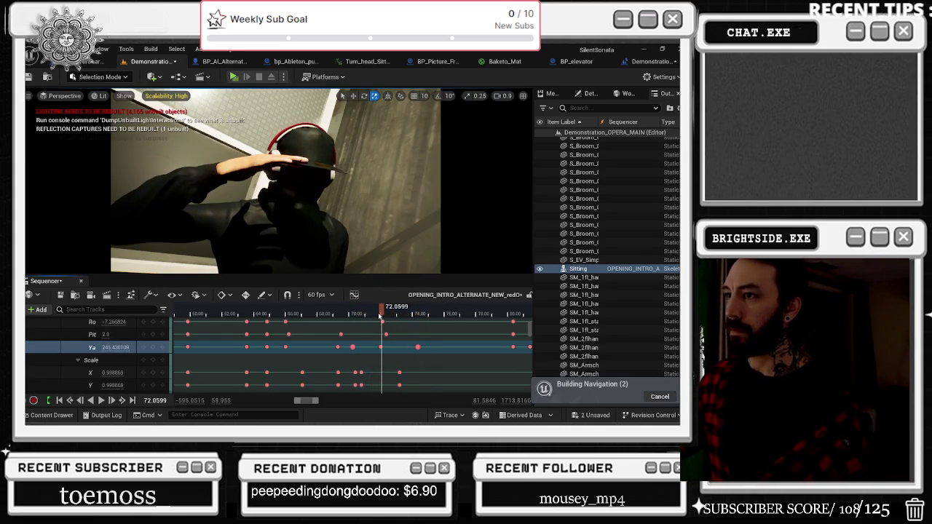
Drag the 246.0 yaw rotation key near 72 seconds about 0.38 seconds later.
scroll(405, 348, "down", 3)
scroll(405, 348, "down", 5)
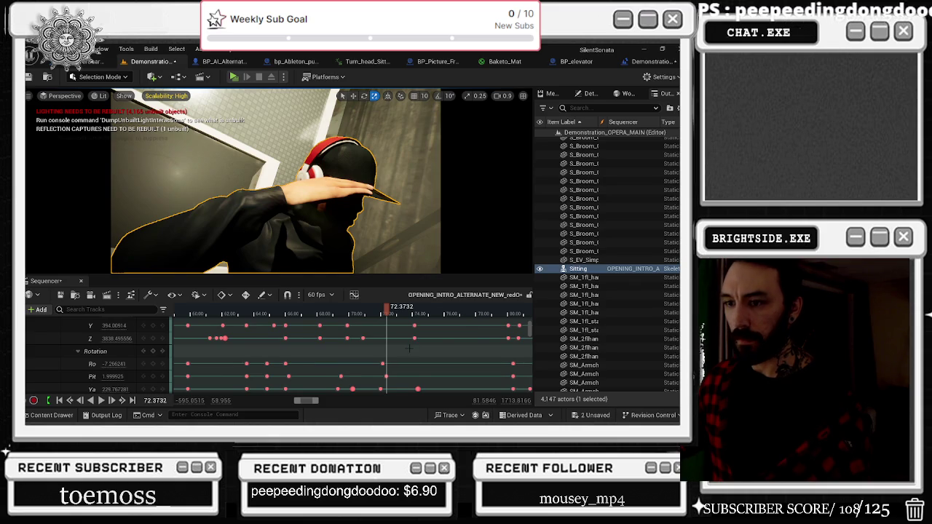
scroll(409, 348, "down", 1)
left_click(380, 376)
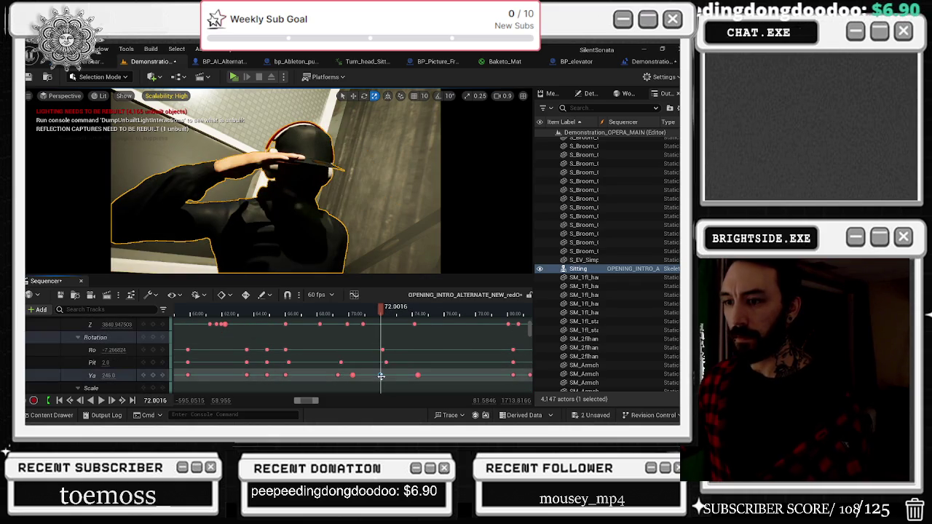
left_click(353, 375)
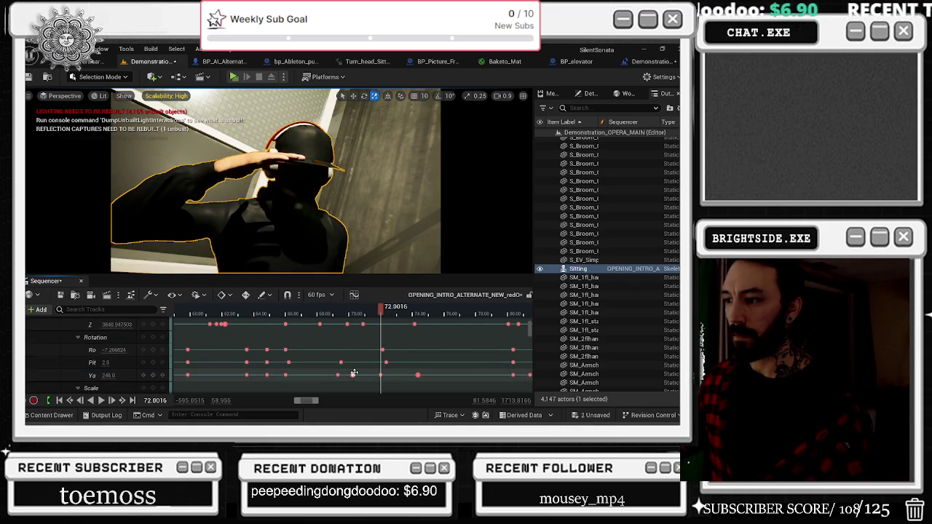
left_click(353, 374)
left_click(380, 375)
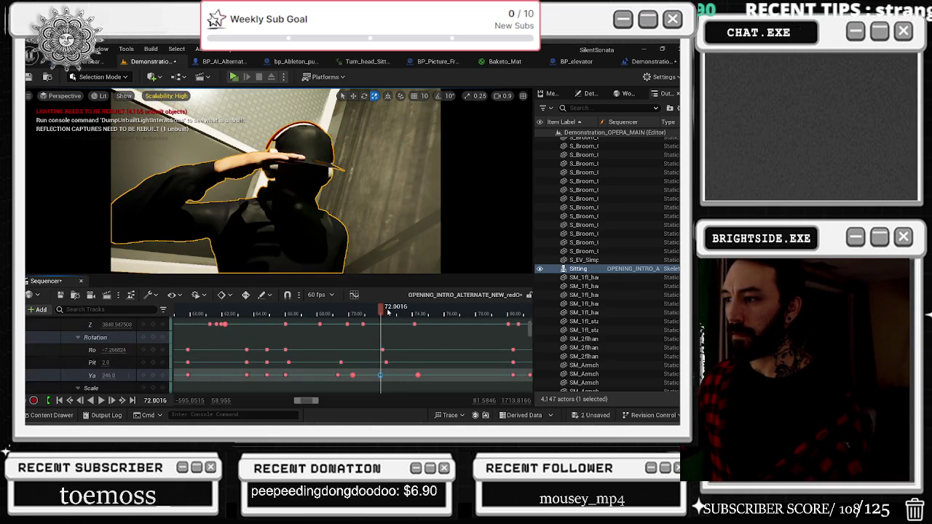
left_click(385, 312)
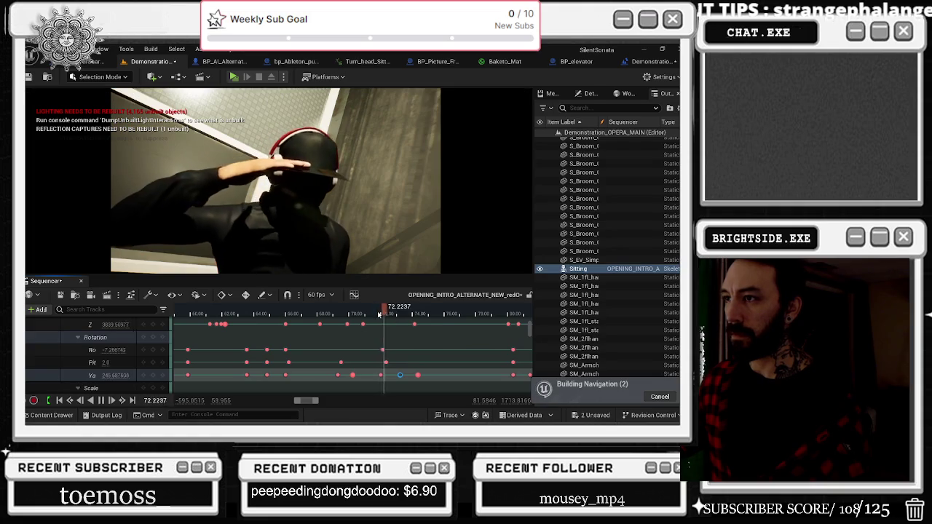
left_click_drag(400, 375, 404, 376)
Paste a copy of the Looking section on the Sitting track at the playhead, around 72.6 seconds.
scroll(393, 350, "up", 5)
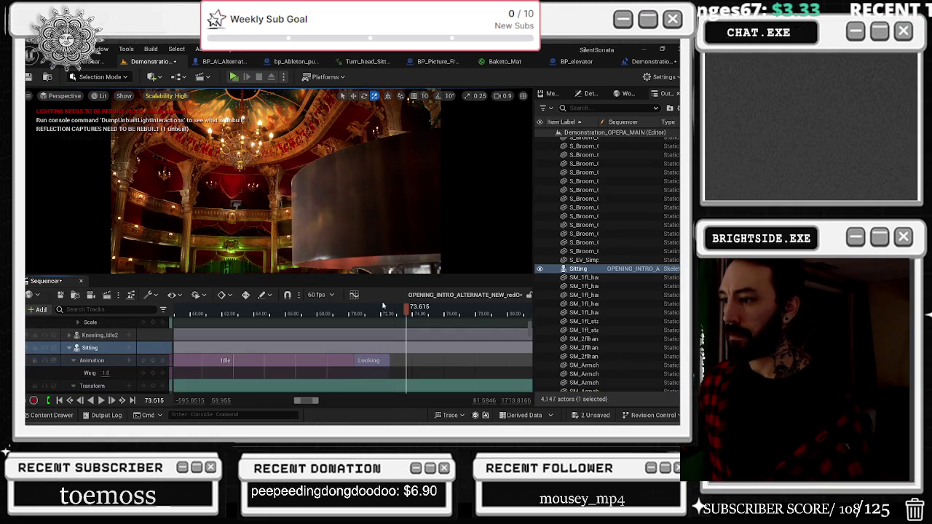
scroll(396, 364, "up", 5)
left_click(326, 315)
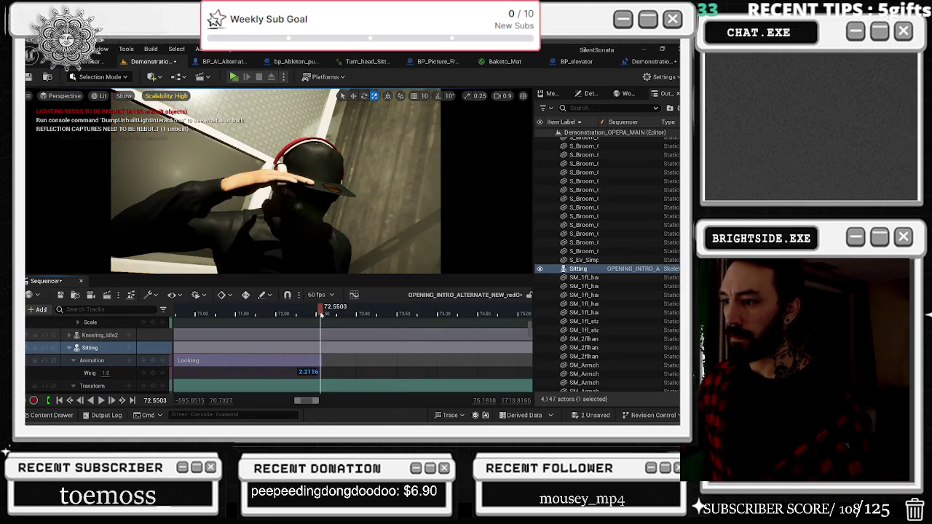
key("ctrl+v")
left_click_drag(341, 373, 340, 373)
Match the new Looking section to a bone in the previous clip.
right_click(361, 370)
mouse_move(405, 156)
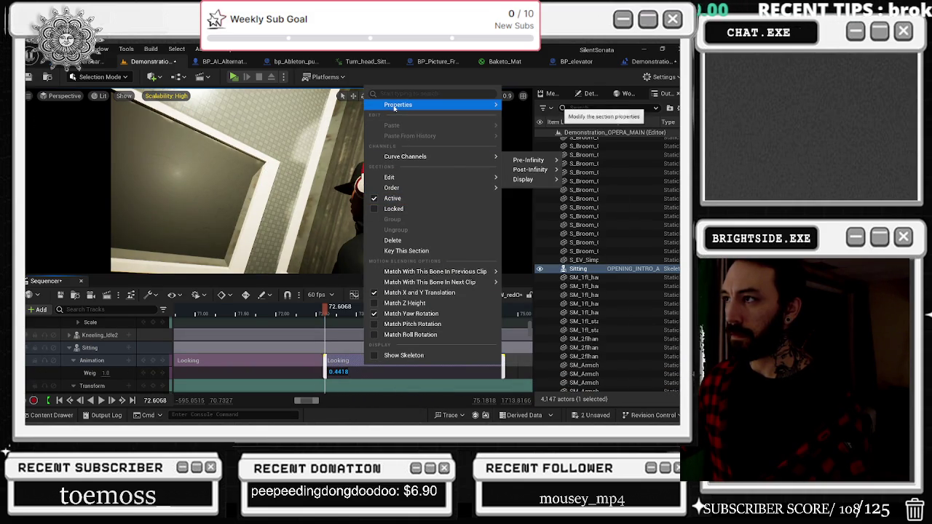
mouse_move(394, 108)
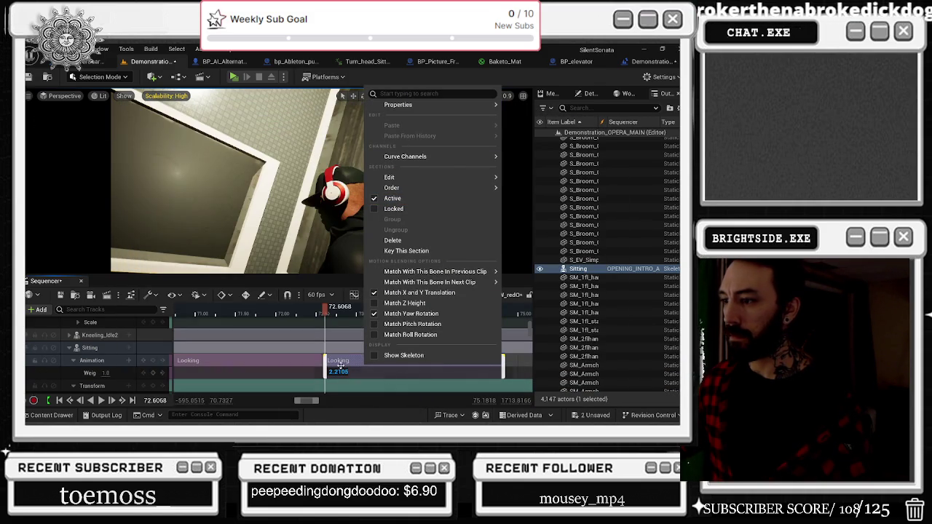
left_click(327, 315)
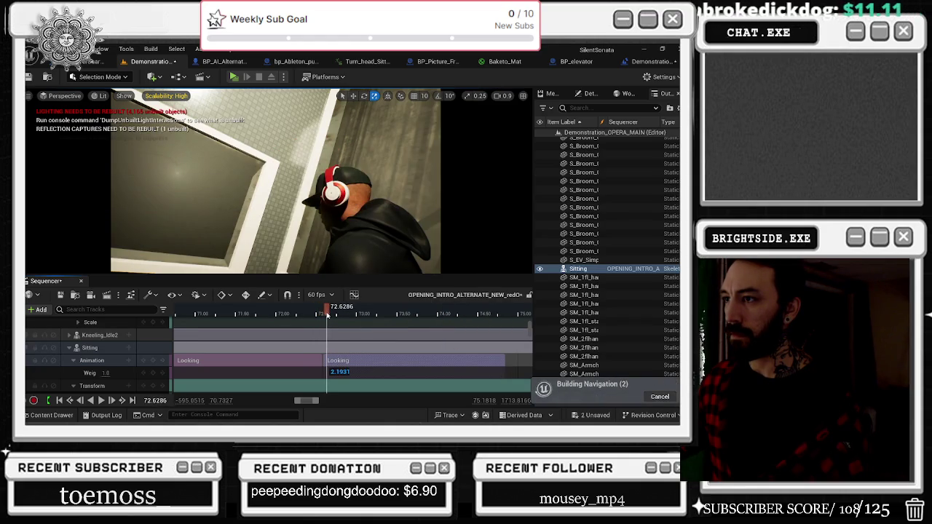
right_click(349, 358)
mouse_move(436, 270)
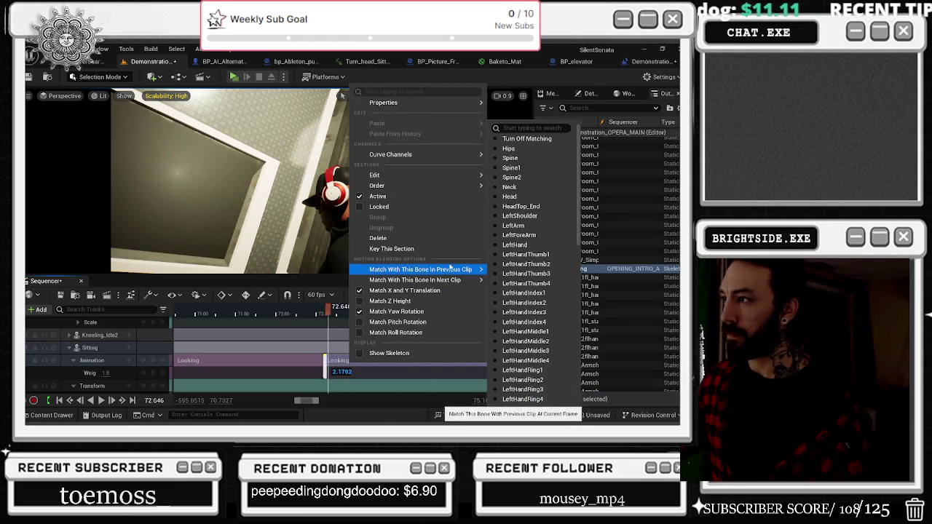
scroll(517, 313, "down", 10)
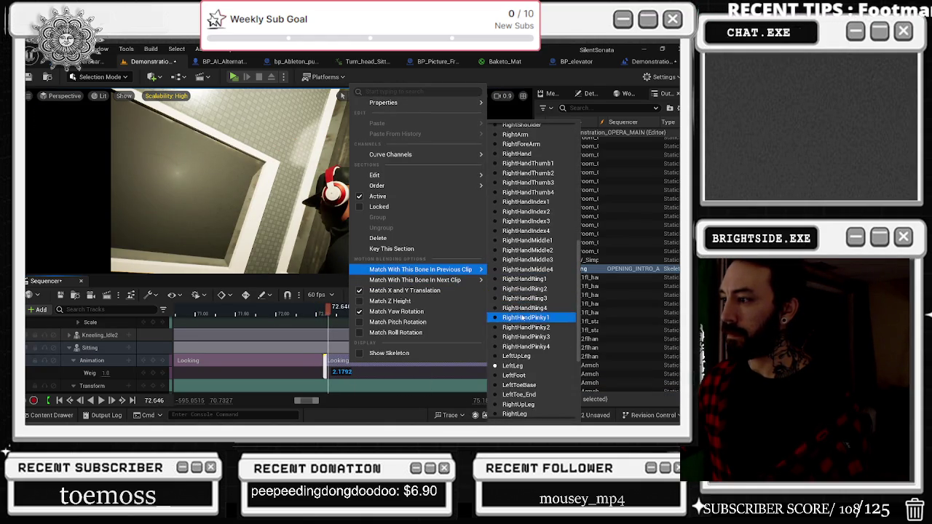
left_click(527, 375)
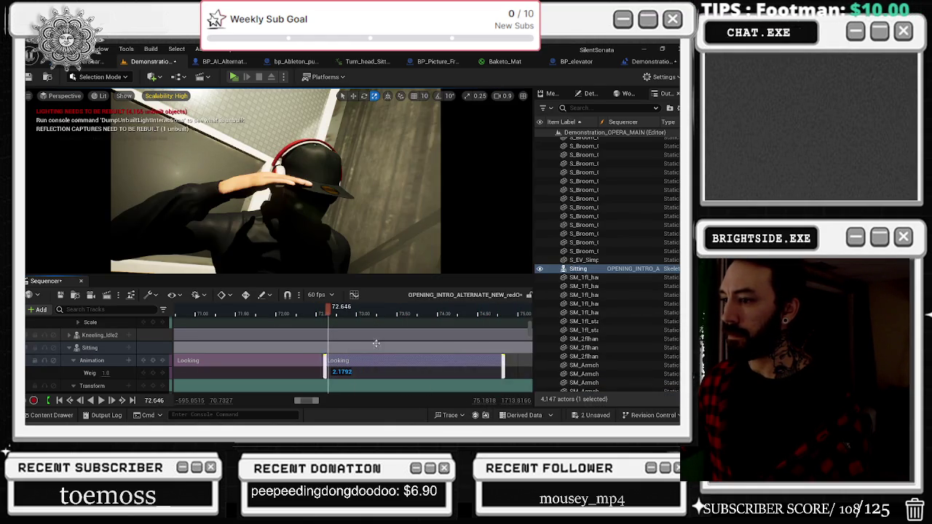
Trim the second Looking section's start edge and scrub through to check the blended pose.
left_click(318, 312)
left_click_drag(318, 311, 319, 311)
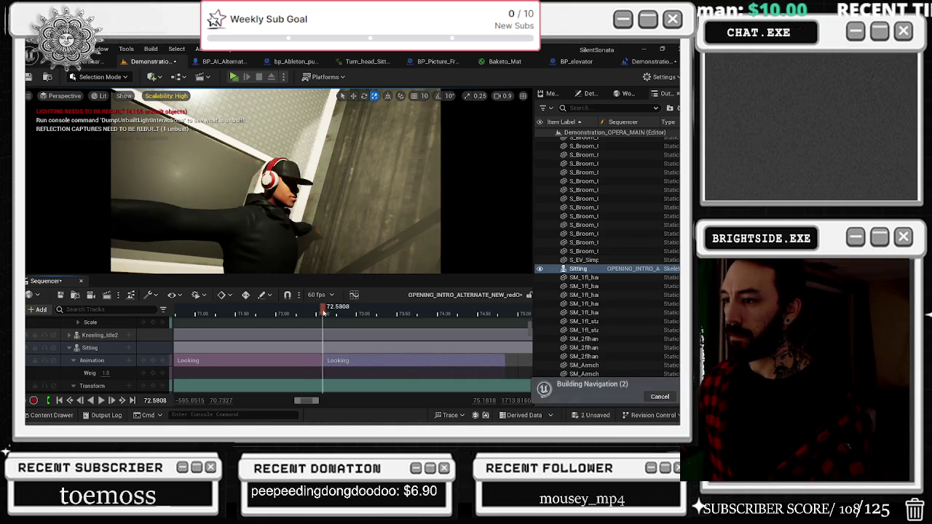
left_click(352, 362)
scroll(342, 361, "up", 3)
left_click_drag(342, 362, 374, 361)
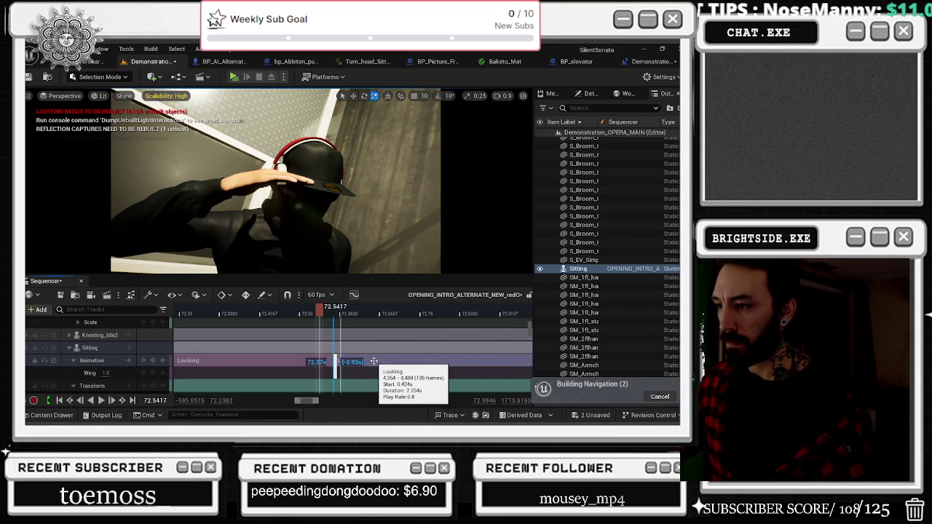
left_click_drag(319, 311, 363, 313)
scroll(363, 314, "down", 5)
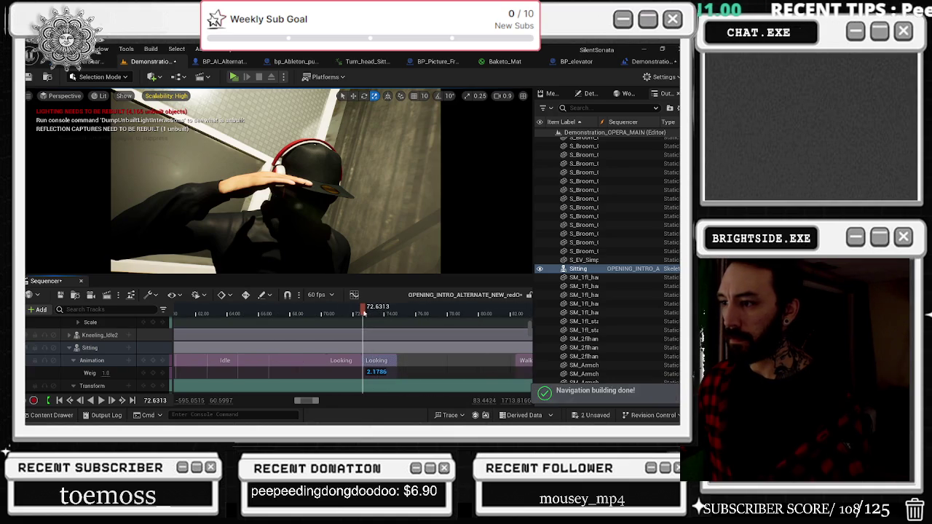
left_click(228, 312)
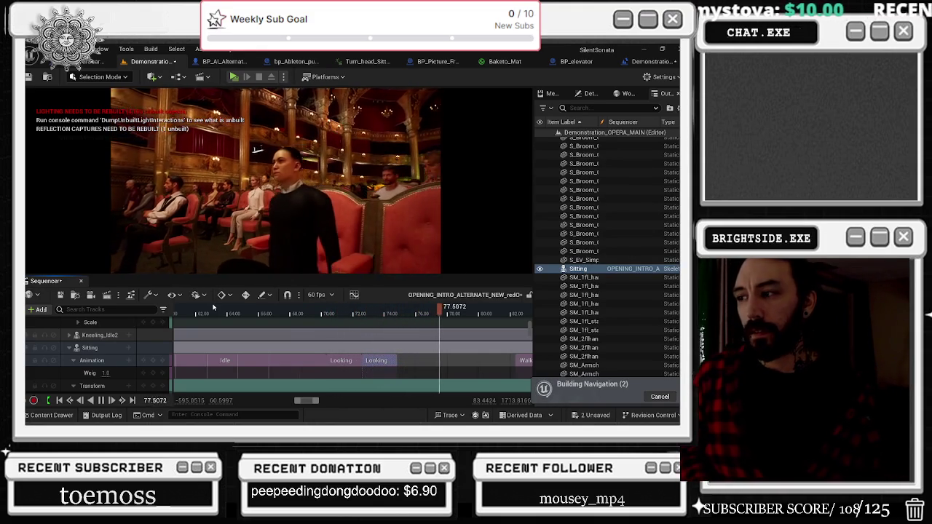
left_click(291, 310)
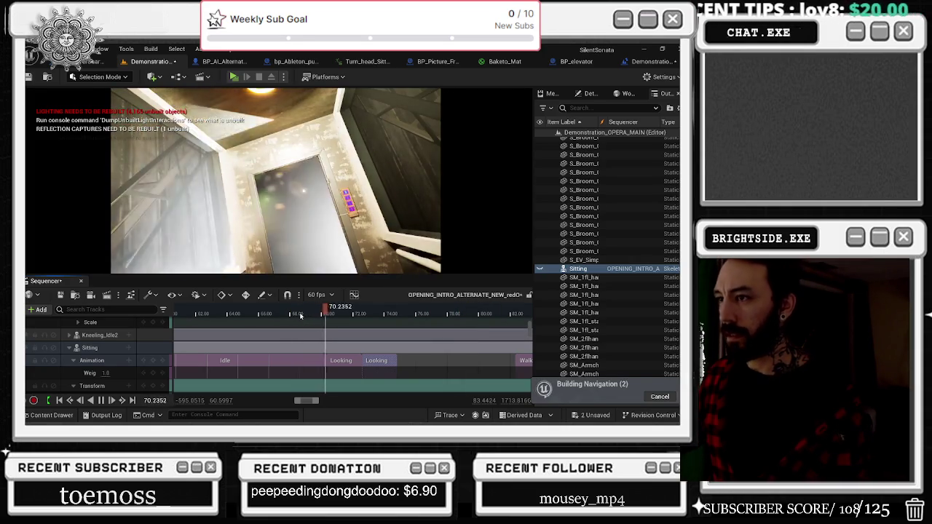
left_click(250, 312)
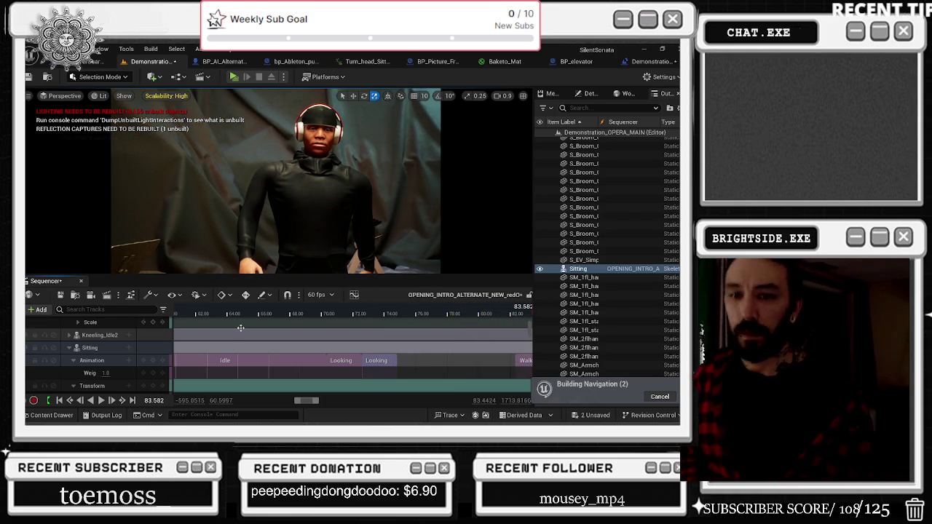
left_click(321, 315)
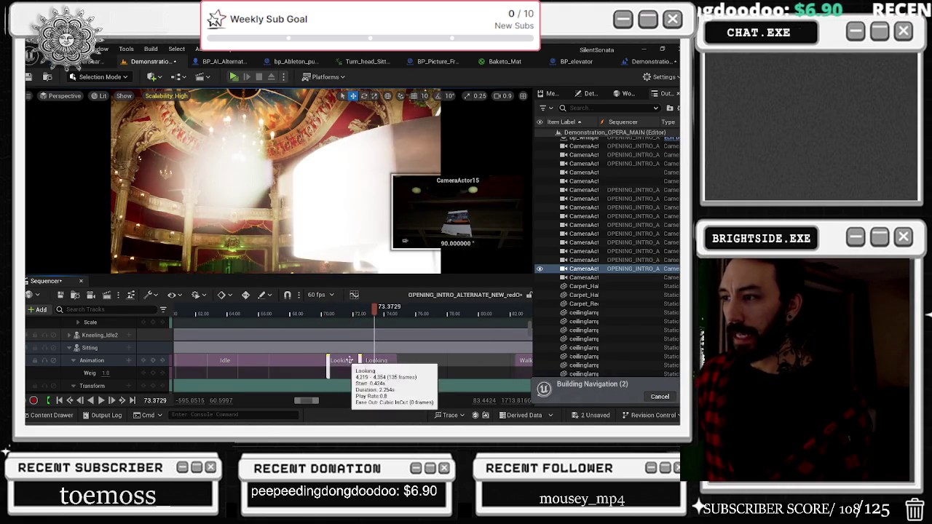
Duplicate the Looking asset in the Content Browser as Looking_DOWN and open it in the animation editor.
right_click(342, 369)
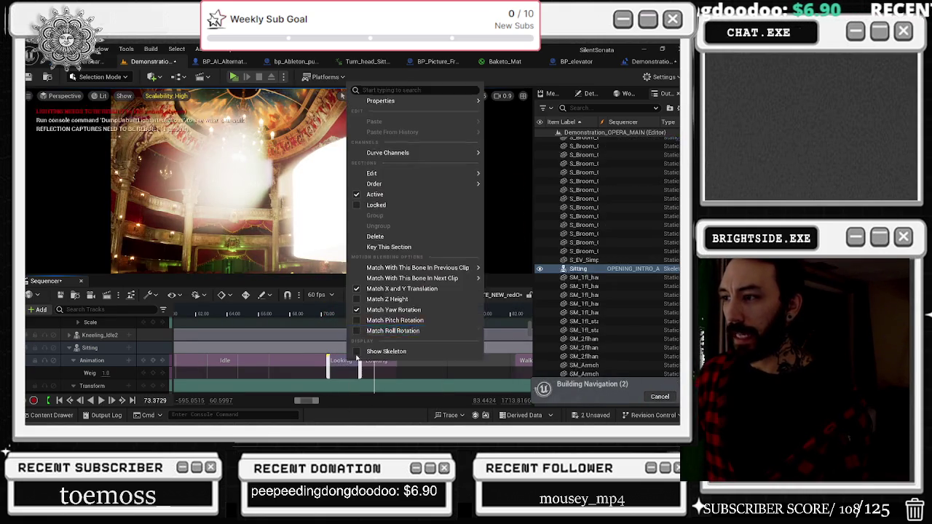
mouse_move(466, 102)
left_click(281, 236)
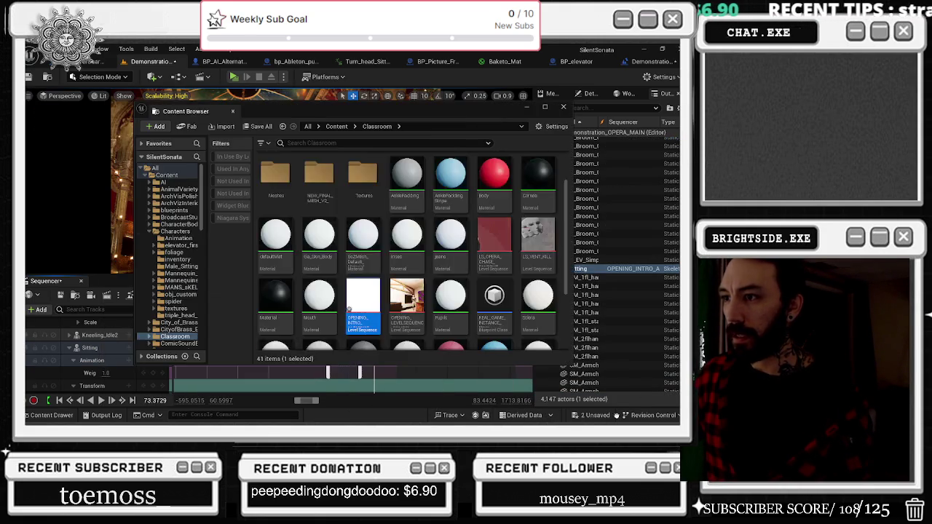
right_click(446, 285)
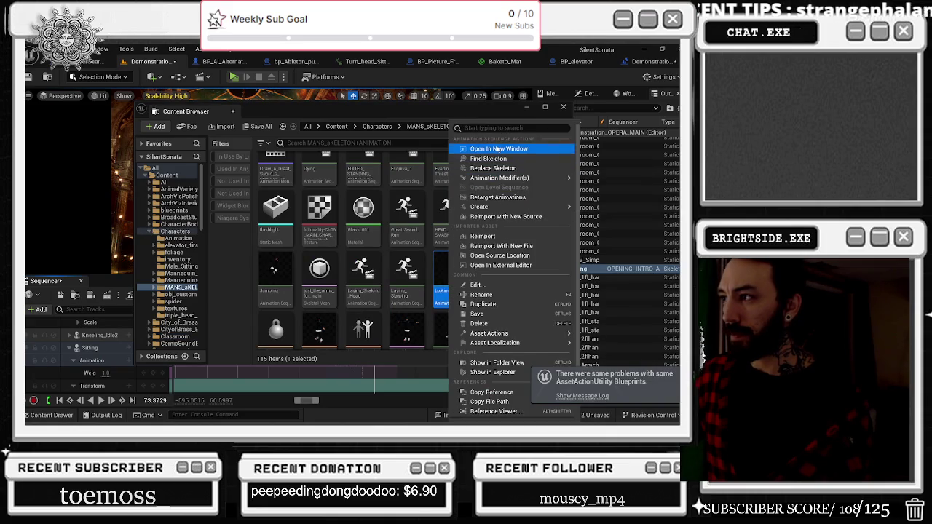
left_click(502, 303)
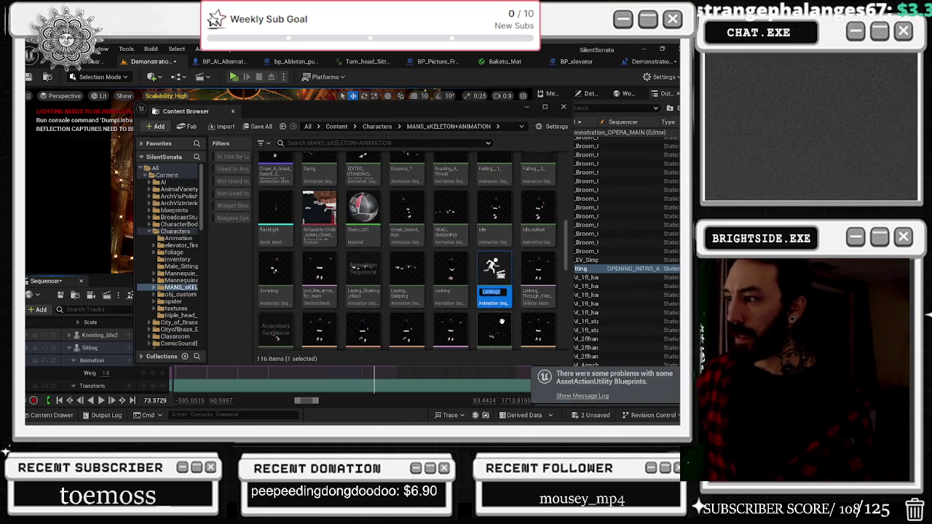
key("End")
key("BackSpace")
type("_")
key("Return")
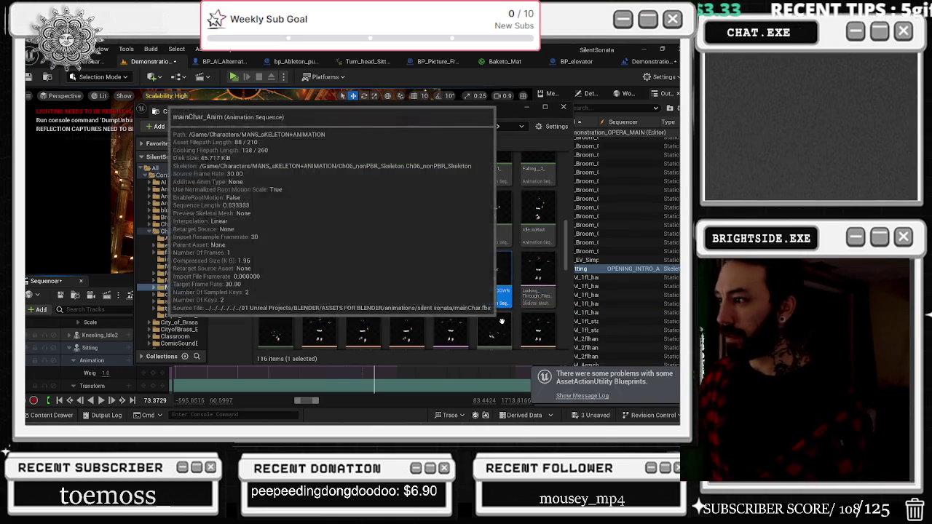
left_click(559, 100)
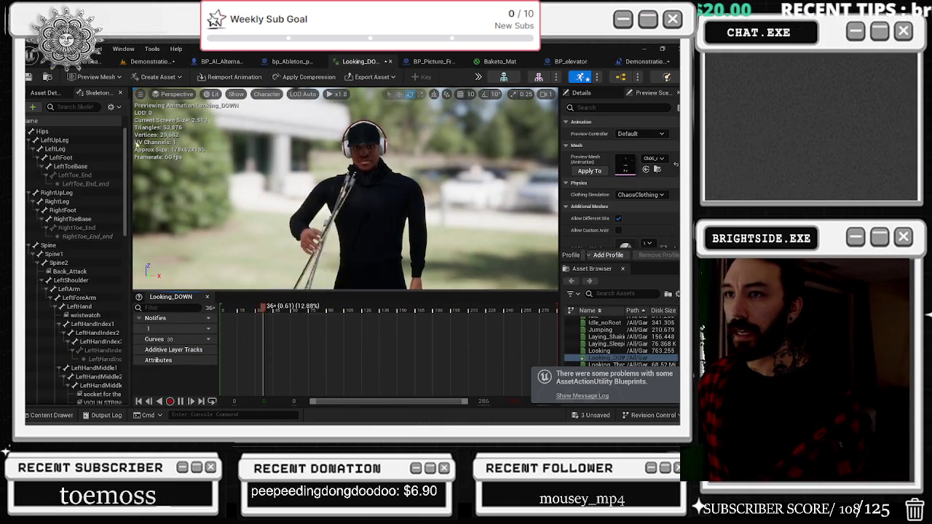
Add an additive key on the Neck bone of Looking_DOWN.
scroll(84, 337, "down", 15)
scroll(85, 337, "up", 10)
left_click(62, 252)
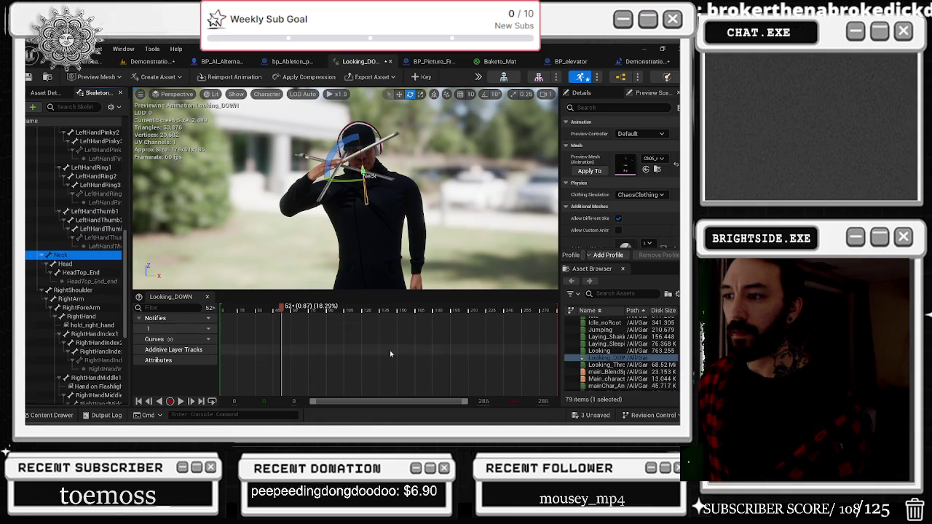
left_click(415, 80)
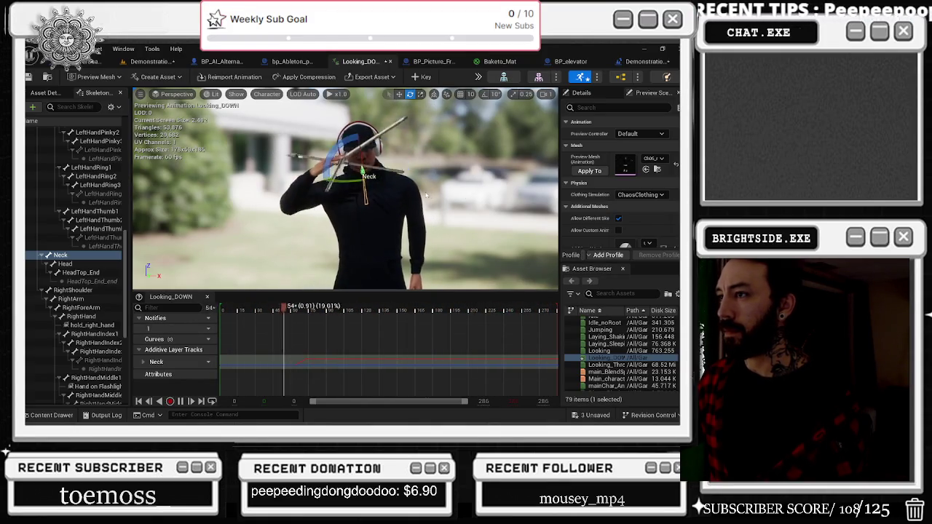
key("space")
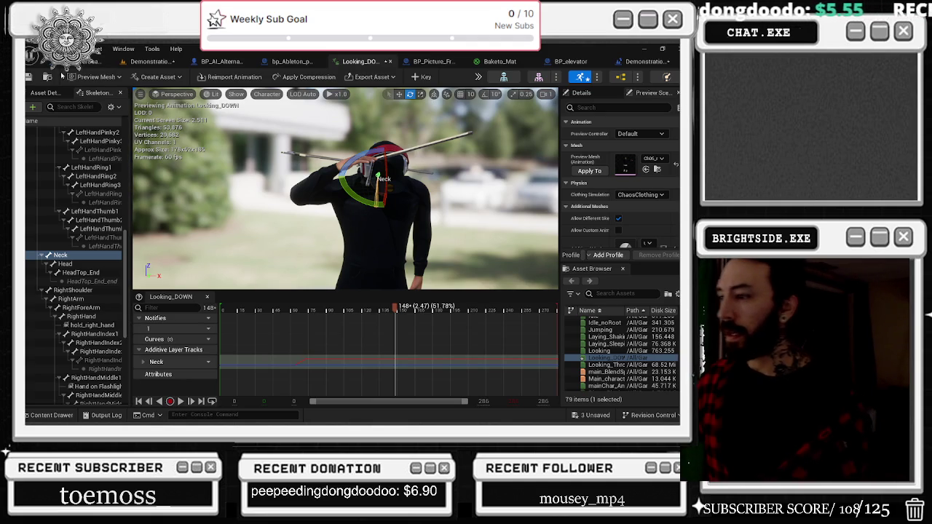
At frame 74, rotate the RightHand bone about 60 degrees, key it and play the result.
scroll(104, 202, "up", 8)
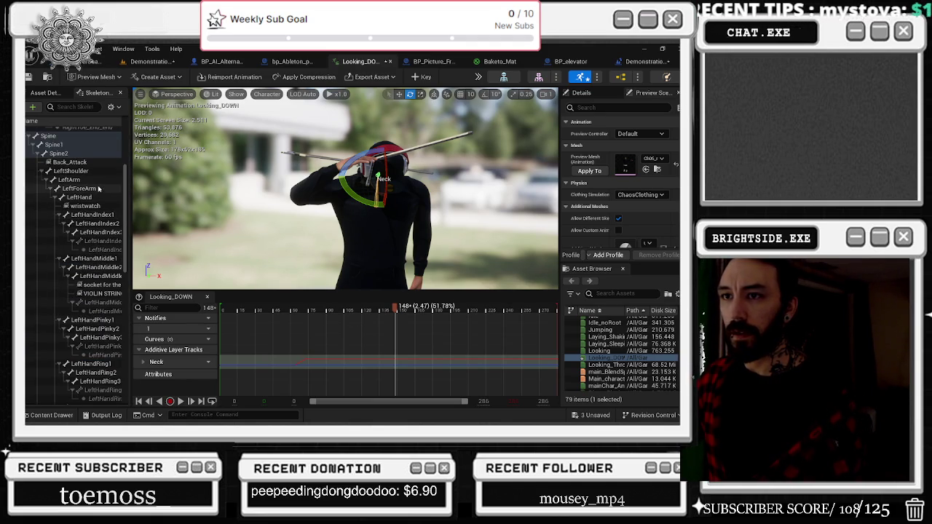
left_click(100, 188)
scroll(117, 291, "down", 9)
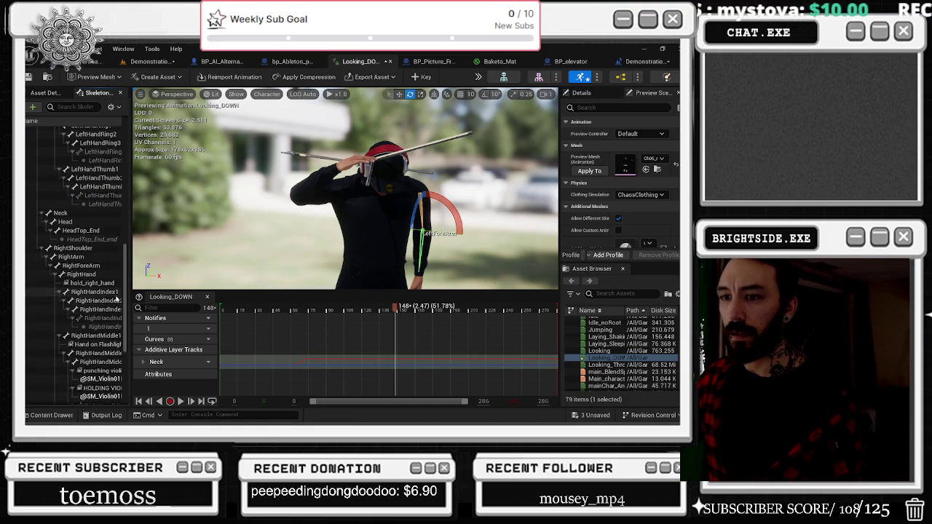
left_click(72, 257)
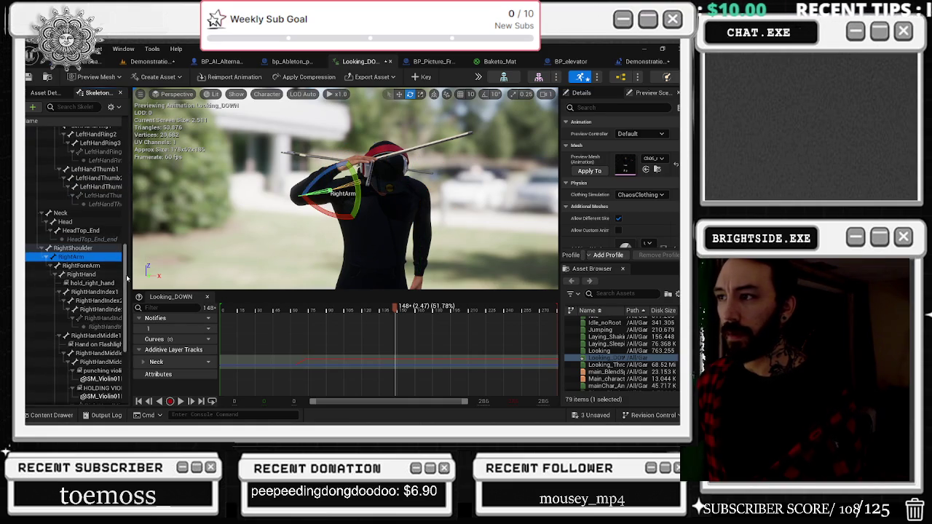
left_click(80, 275)
mouse_move(405, 307)
left_mouse_down()
mouse_move(298, 308)
mouse_move(308, 307)
left_mouse_up()
mouse_move(305, 155)
left_mouse_down()
mouse_move(314, 182)
mouse_move(338, 201)
left_mouse_up()
left_click(424, 77)
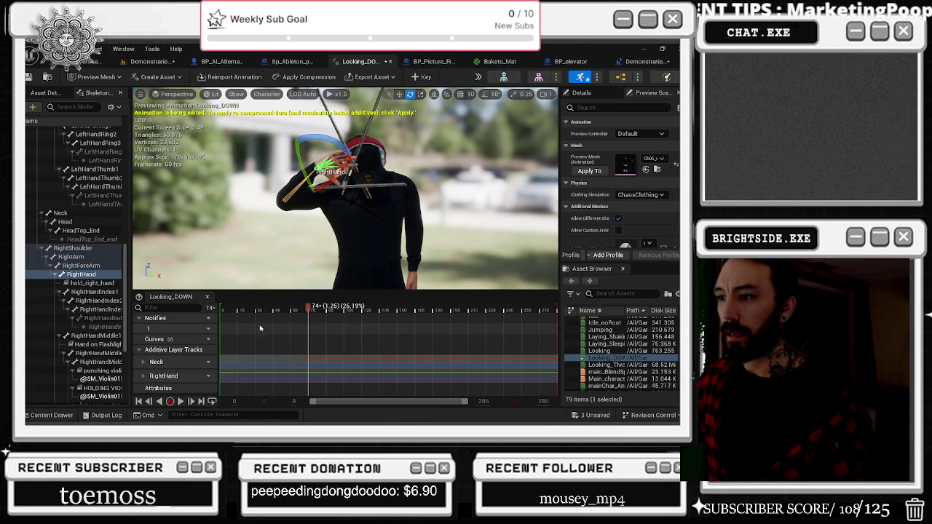
key("space")
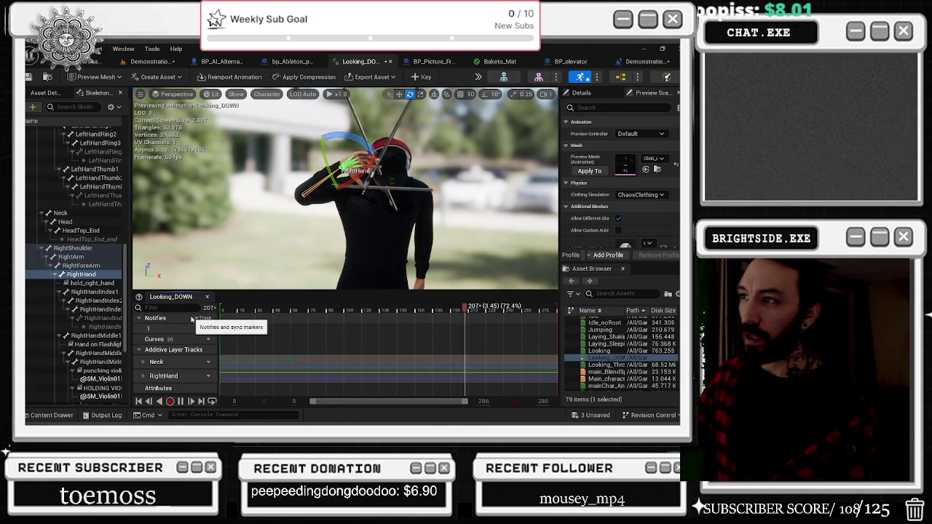
Save Looking_DOWN and set the first Looking section on the Sitting track to use it.
key("ctrl+s")
left_click(164, 64)
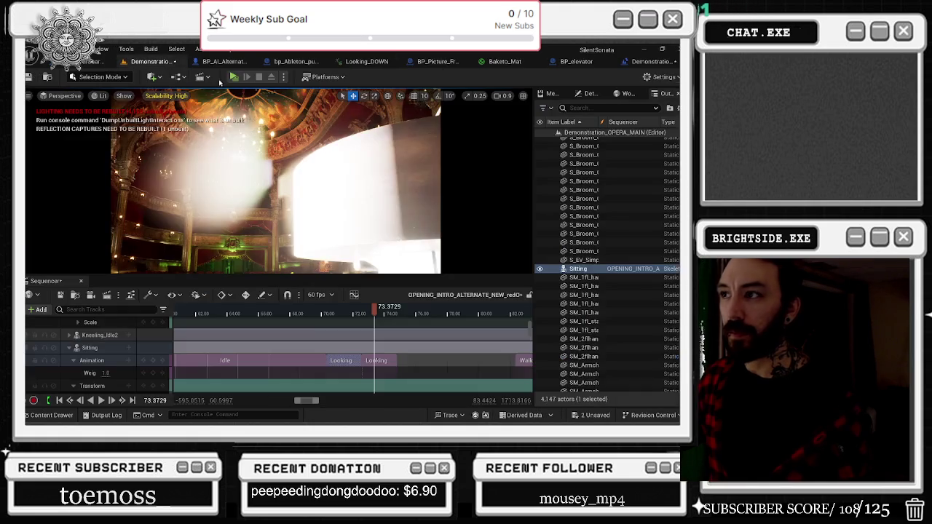
right_click(343, 361)
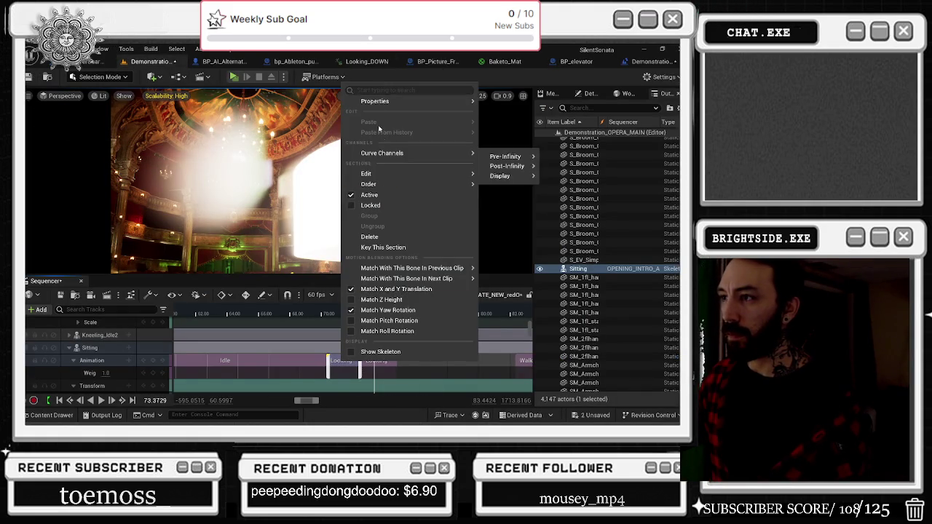
mouse_move(374, 101)
left_click(306, 225)
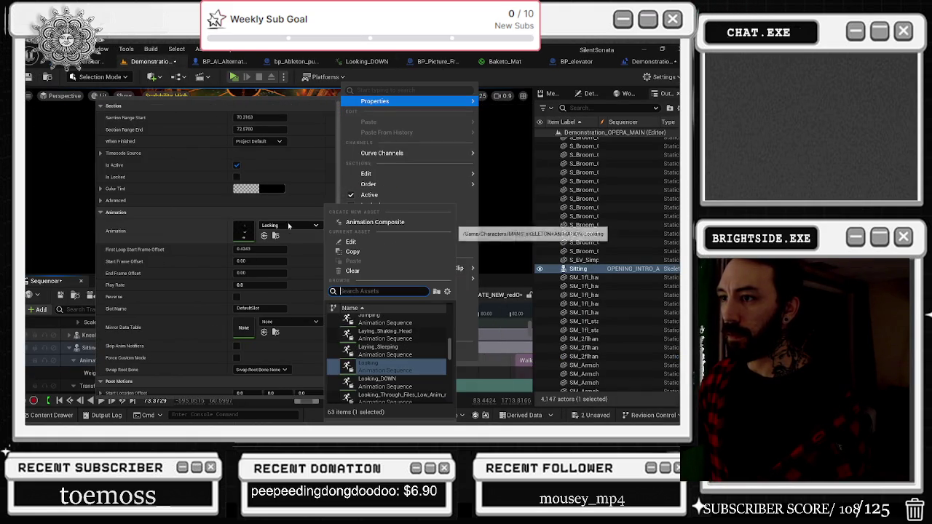
left_click(370, 370)
left_click(380, 363)
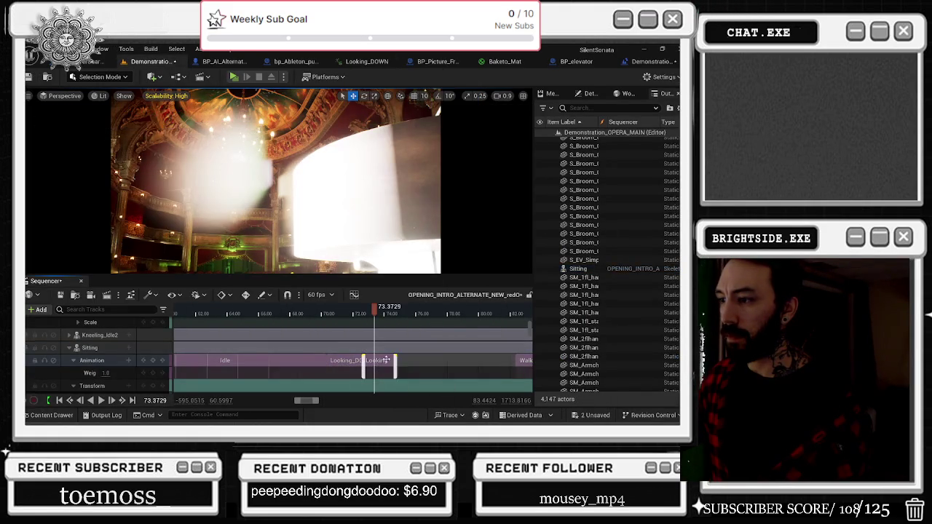
Set the second Looking section to Looking_DOWN and play from about 69 seconds.
right_click(387, 359)
mouse_move(408, 98)
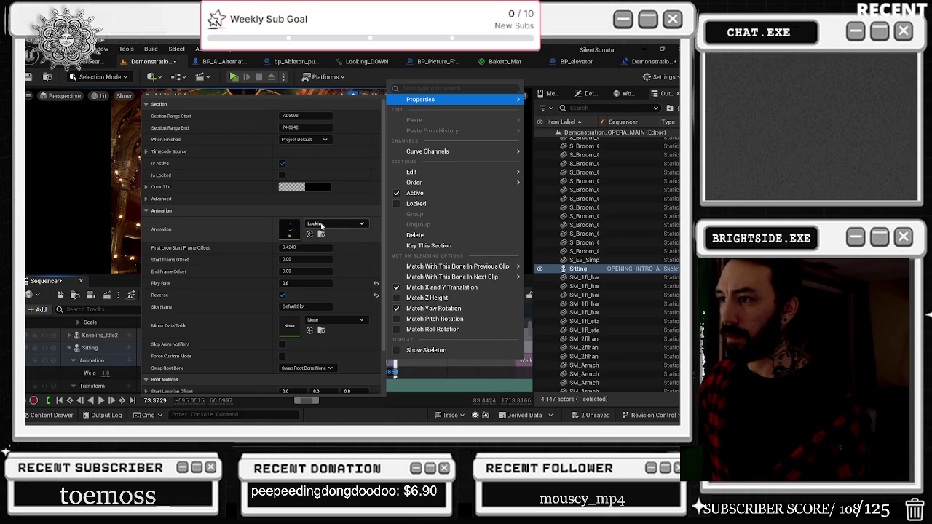
left_click(321, 227)
left_click(422, 374)
left_click(465, 376)
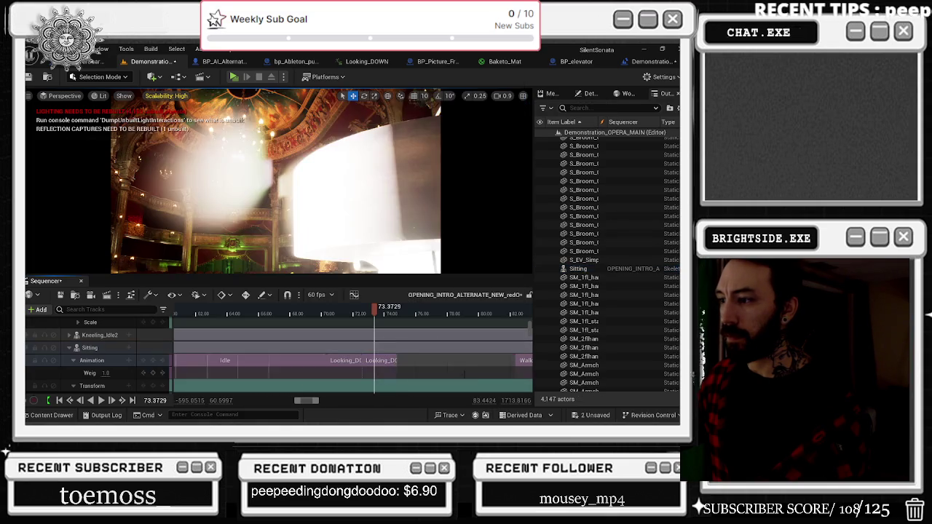
left_click(318, 313)
key("space")
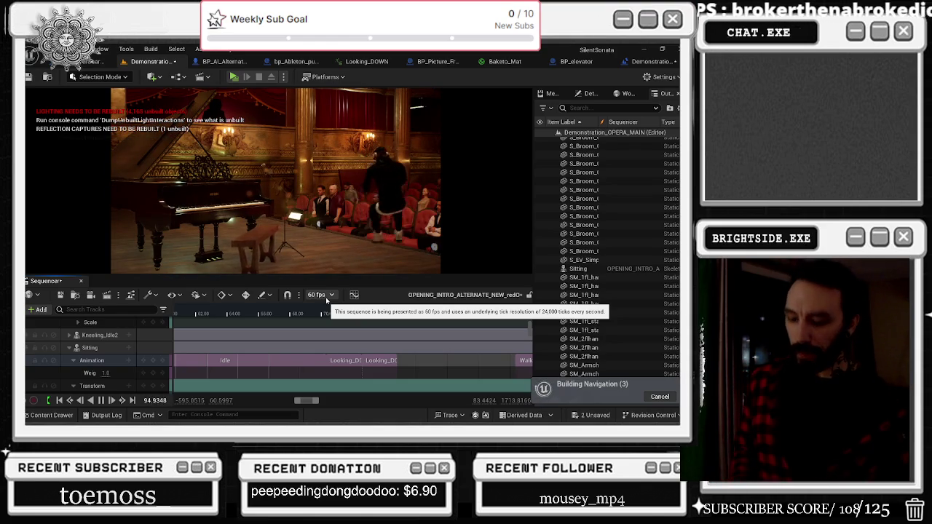
Replay the shots around 69–72 seconds, from the elevator close-up into the opera hall.
key("space")
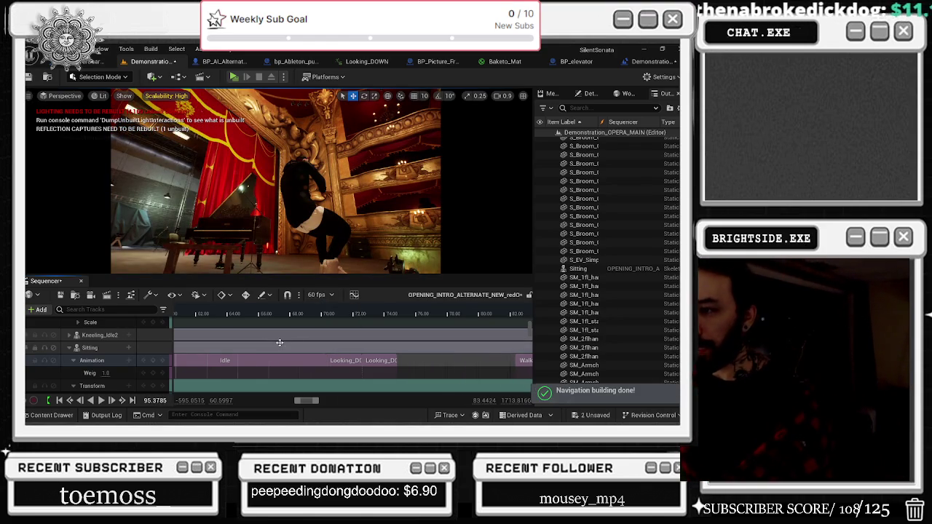
scroll(279, 343, "down", 5)
left_click(389, 313)
key("space")
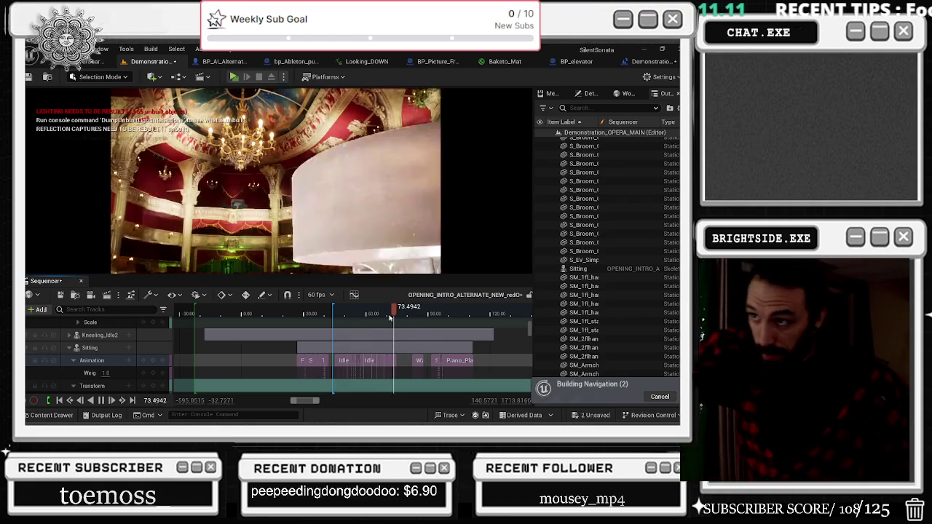
scroll(389, 318, "down", 3)
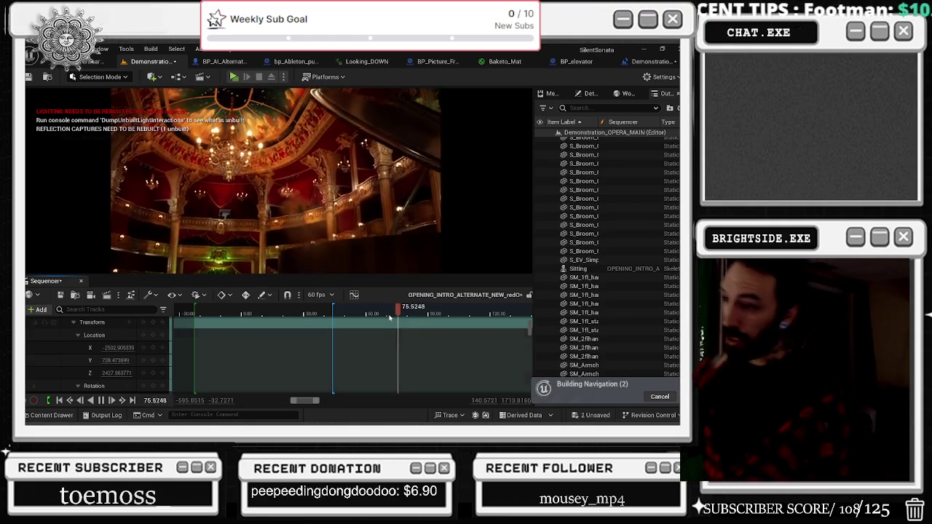
left_click_drag(389, 318, 389, 318)
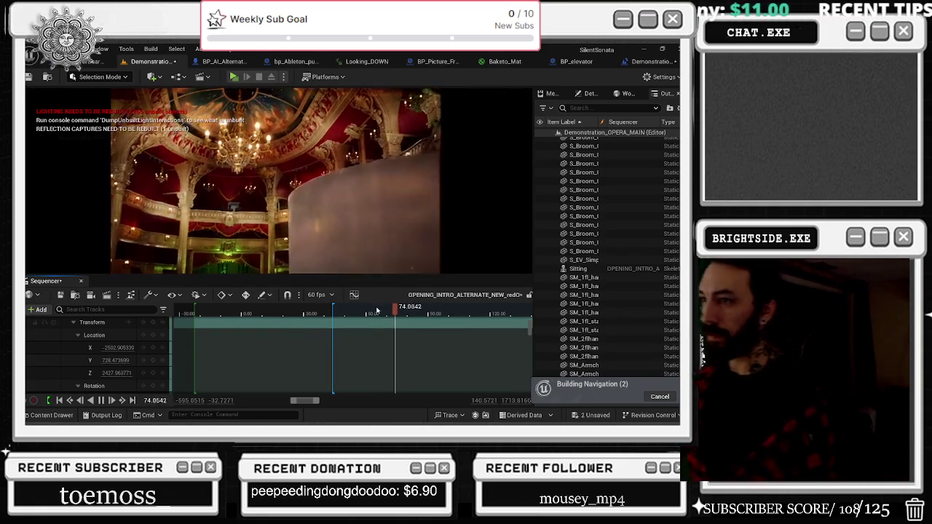
left_click(384, 311)
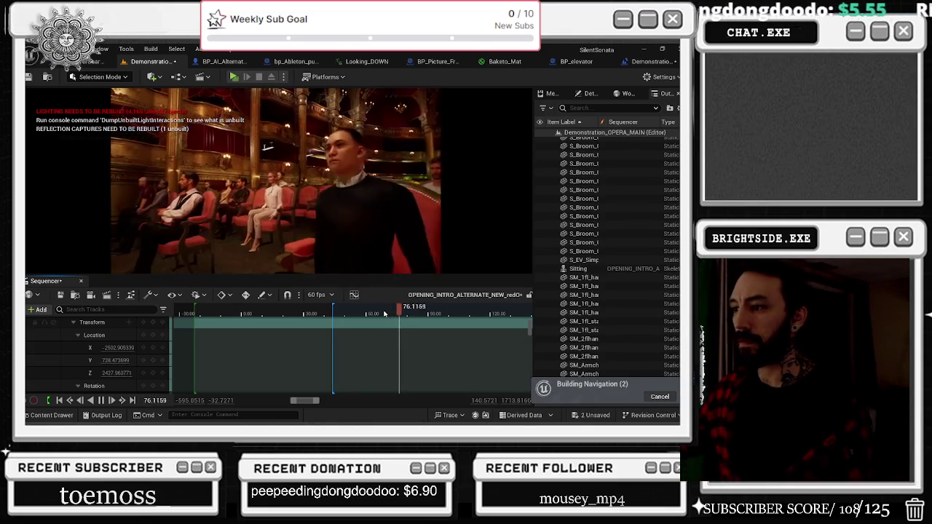
left_click(384, 311)
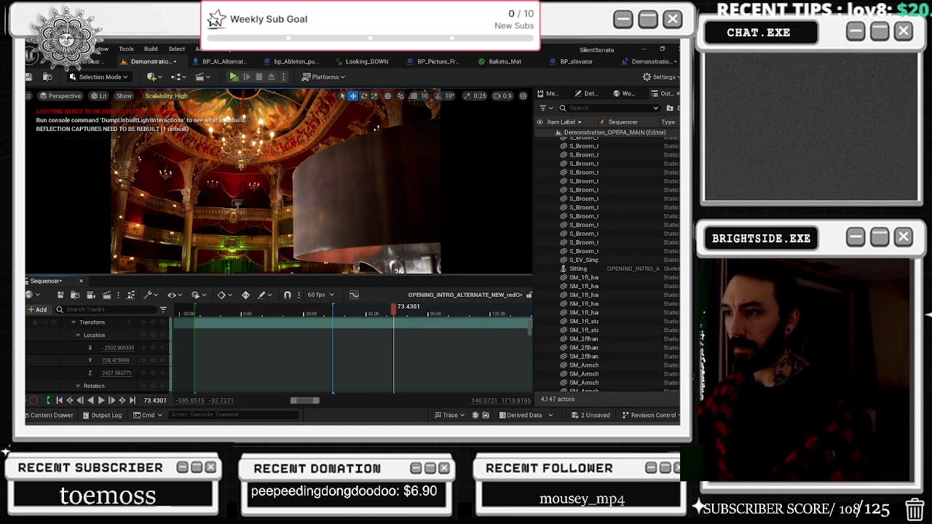
Select the piano in the viewport and set the playhead to about 72 seconds.
left_click(213, 252)
left_click(393, 219)
left_click_drag(394, 307, 393, 314)
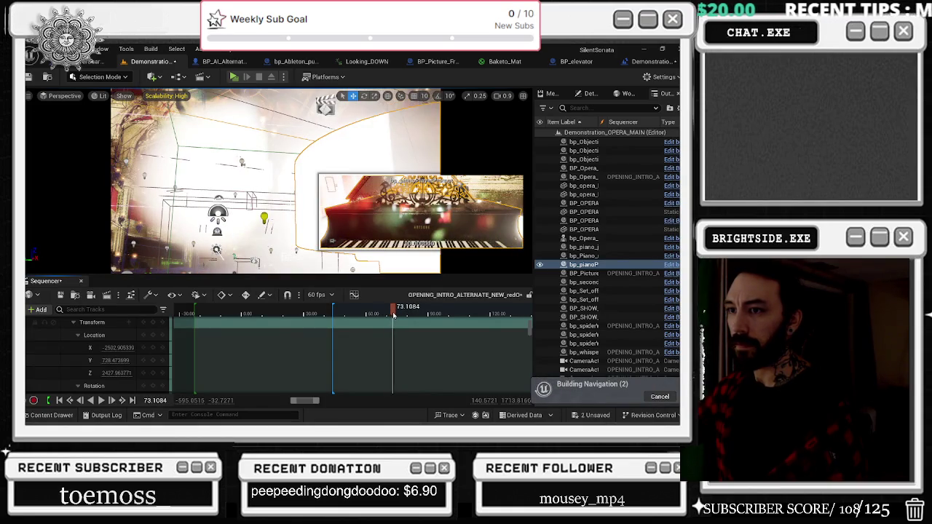
Select SpotLight14 in the Outliner and play through its keyed location and intensity animation.
left_click(117, 219)
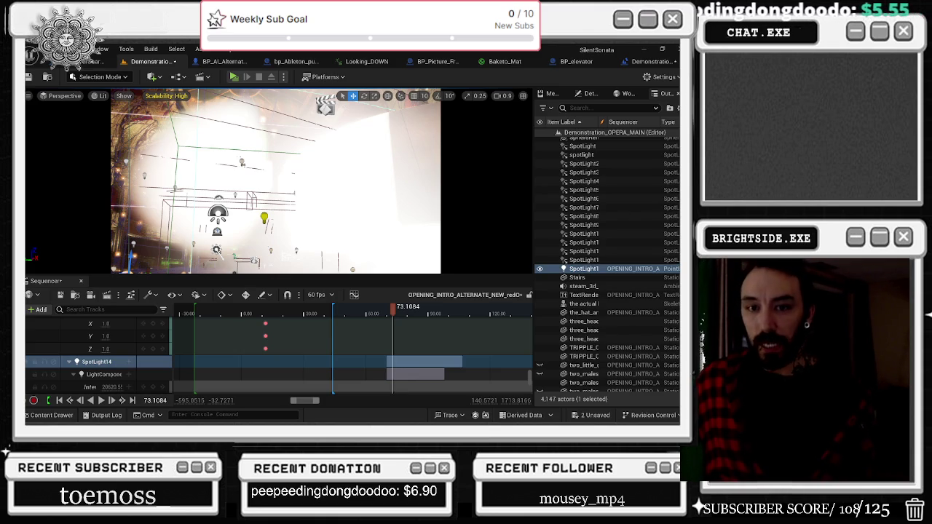
mouse_move(393, 313)
left_mouse_down()
mouse_move(417, 315)
mouse_move(384, 323)
left_mouse_up()
key("space")
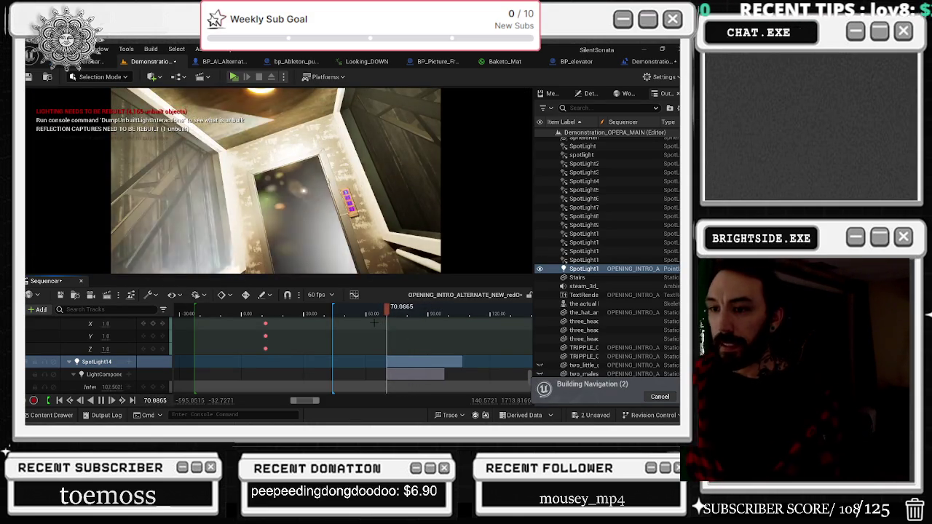
Stop playback and select SpotLight14's Intensity track.
key("space")
scroll(119, 360, "down", 1)
left_click(102, 359)
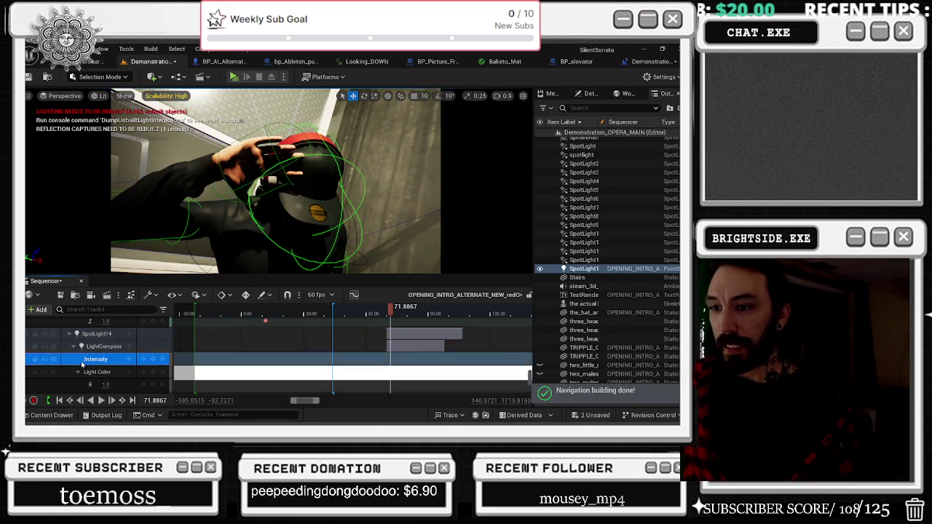
scroll(66, 328, "down", 1)
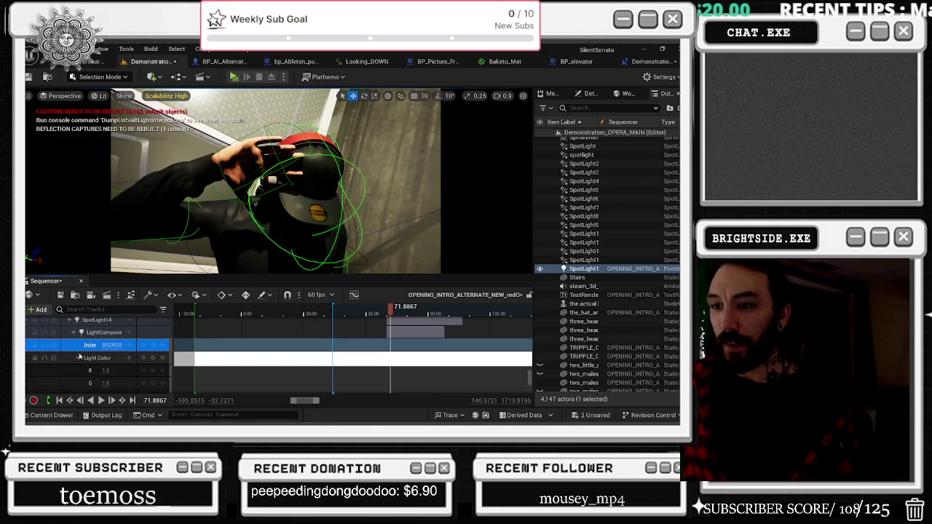
Look over the level blueprint's Event Graph and Content Drawer, then return to the level editor.
left_click(80, 281)
key("ctrl+space")
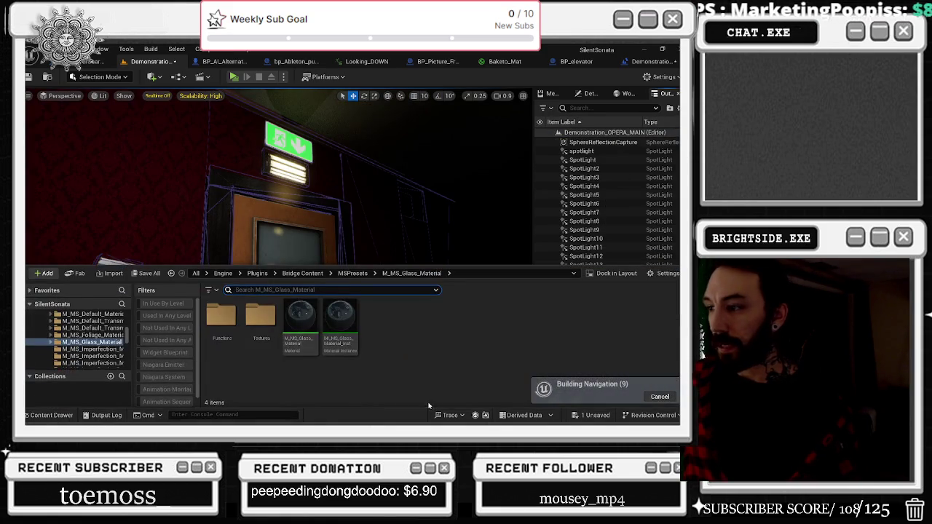
left_click(640, 61)
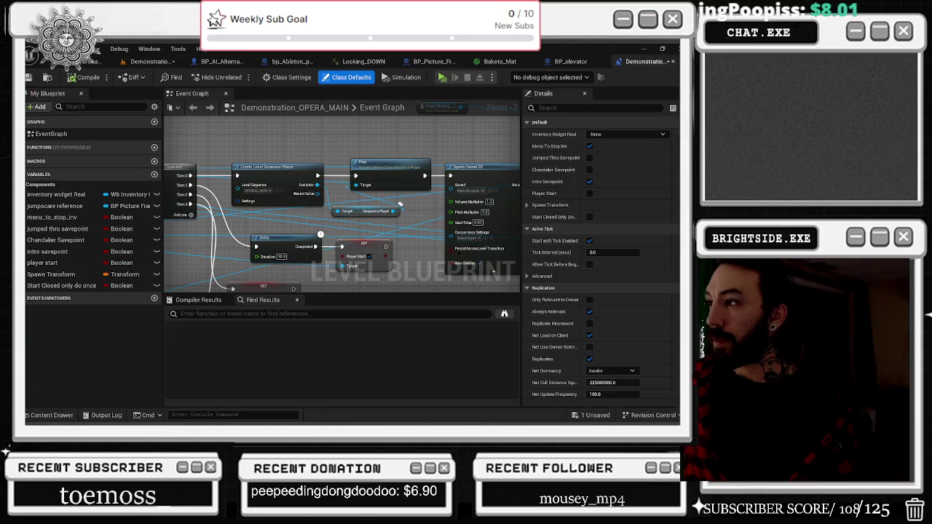
key("ctrl+space")
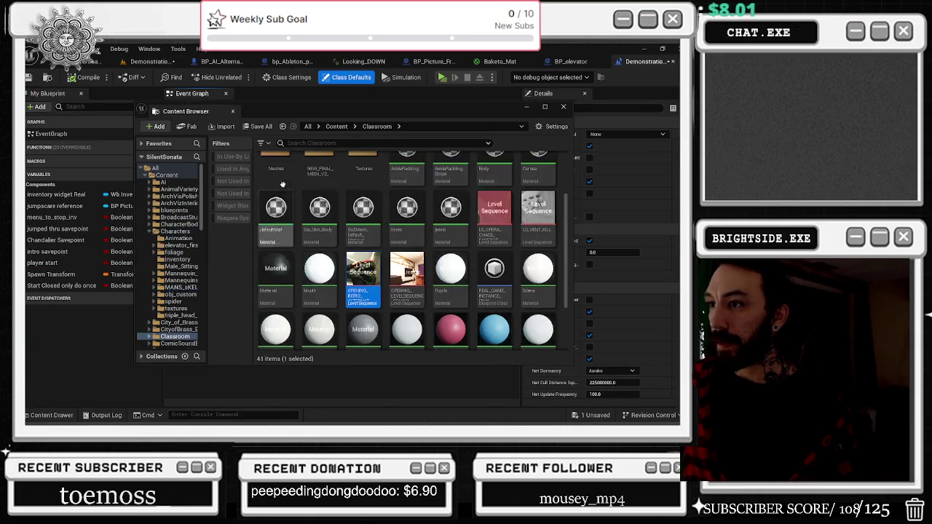
key("ctrl+space")
left_click(151, 61)
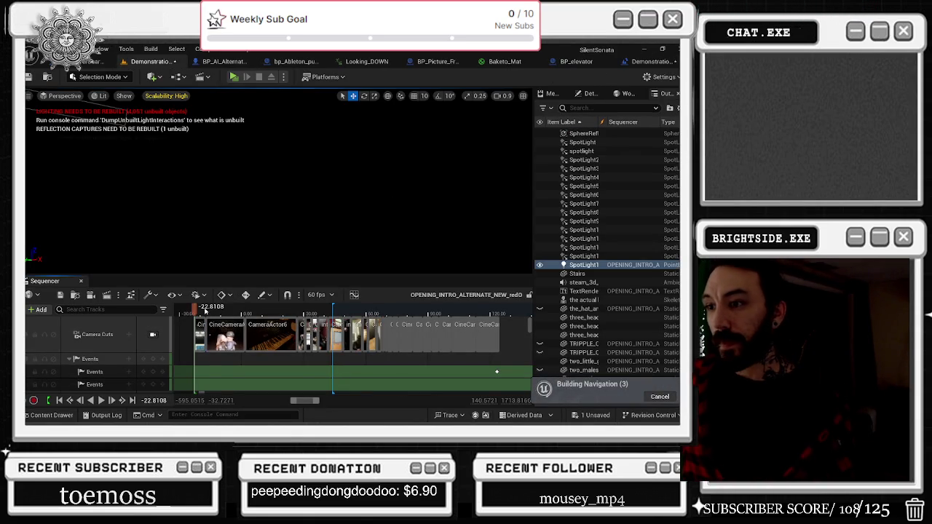
Play the opening cinematic through its shot cameras, scrubbing to about 71 seconds near SpotLight14's intensity keys.
key("space")
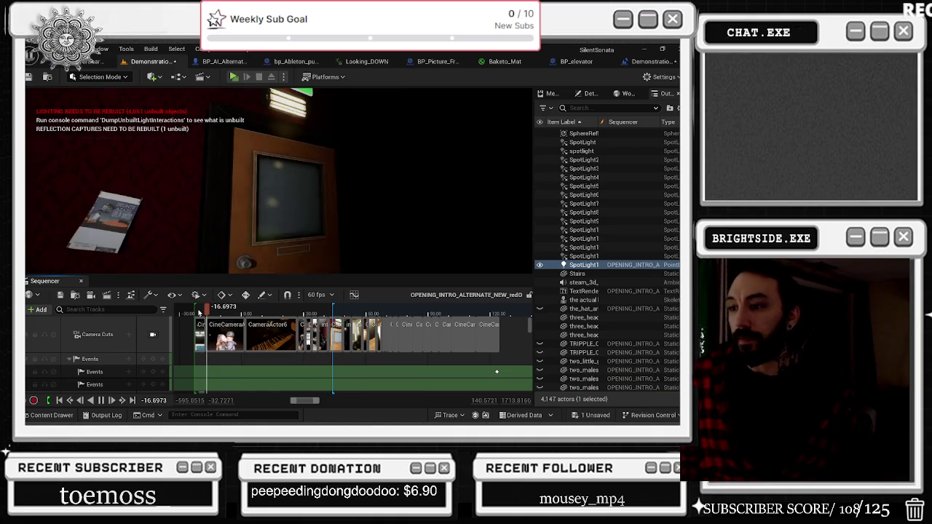
left_click(339, 313)
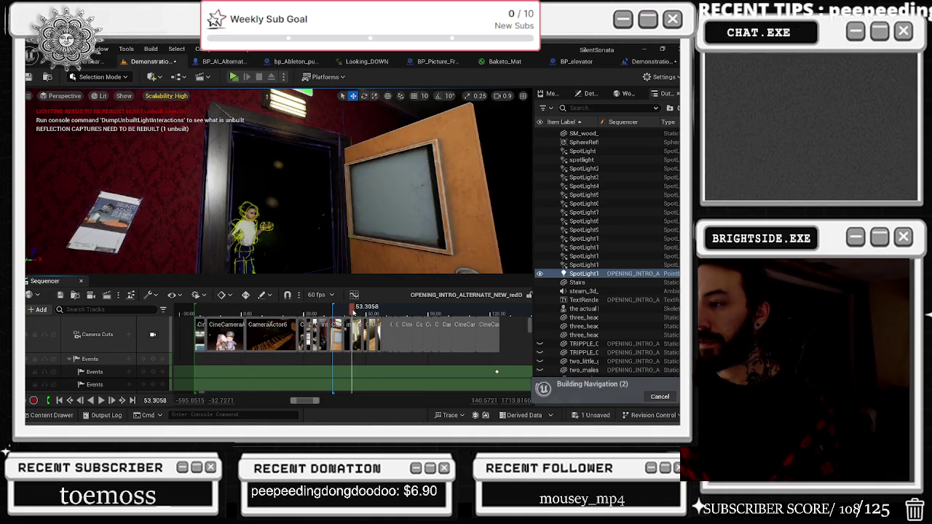
left_click(154, 334)
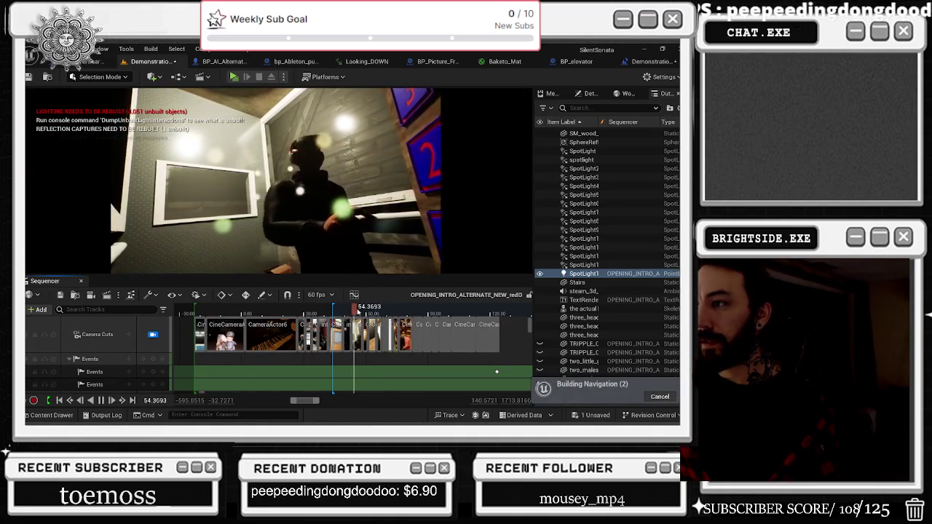
left_click(363, 311)
left_click_drag(363, 311, 393, 314)
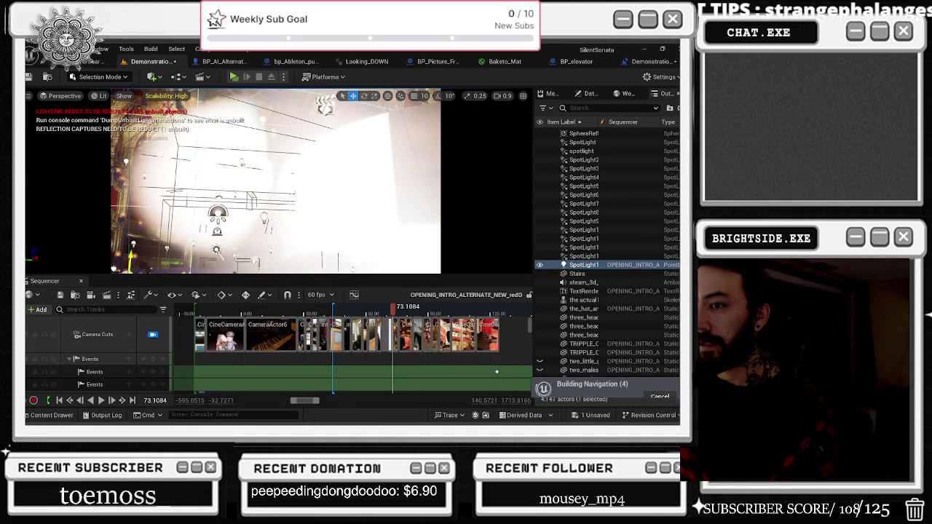
scroll(398, 322, "down", 5)
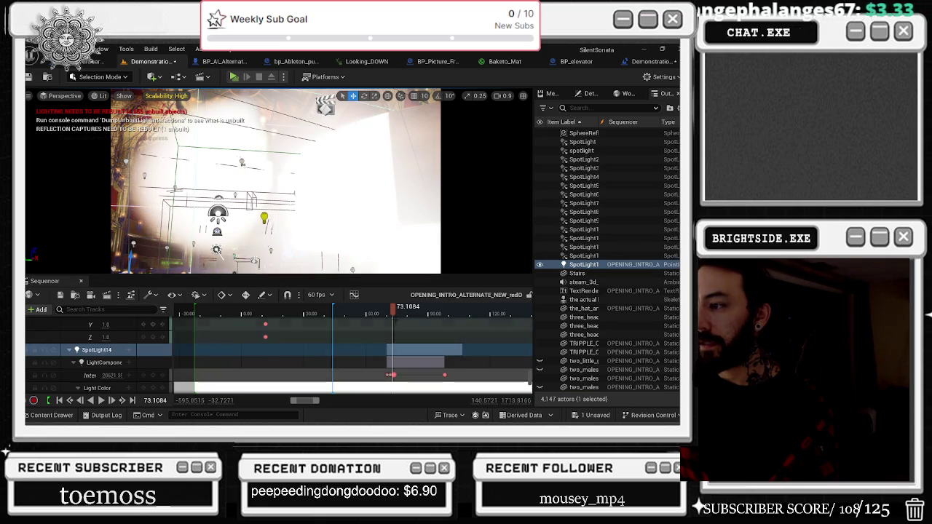
Replay the shot from about 60–63 seconds to watch SpotLight14's intensity change.
left_click(371, 313)
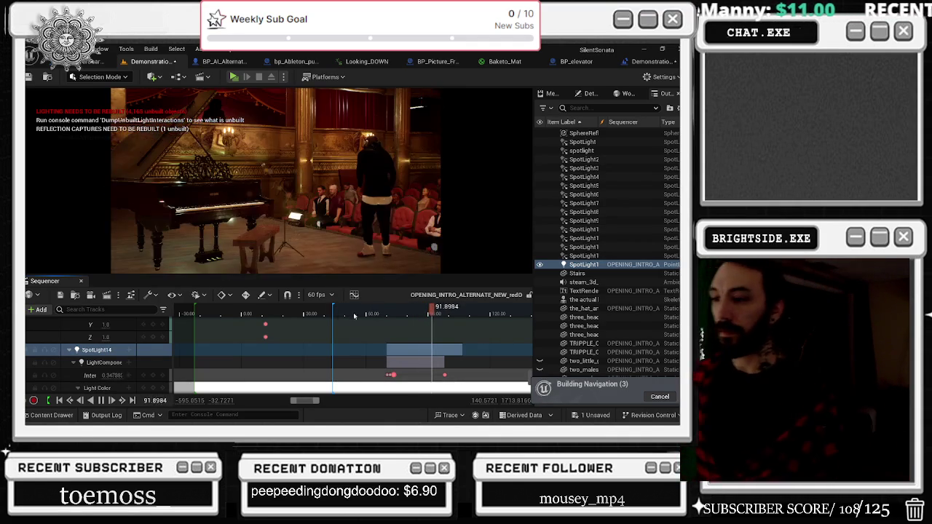
scroll(371, 314, "down", 3)
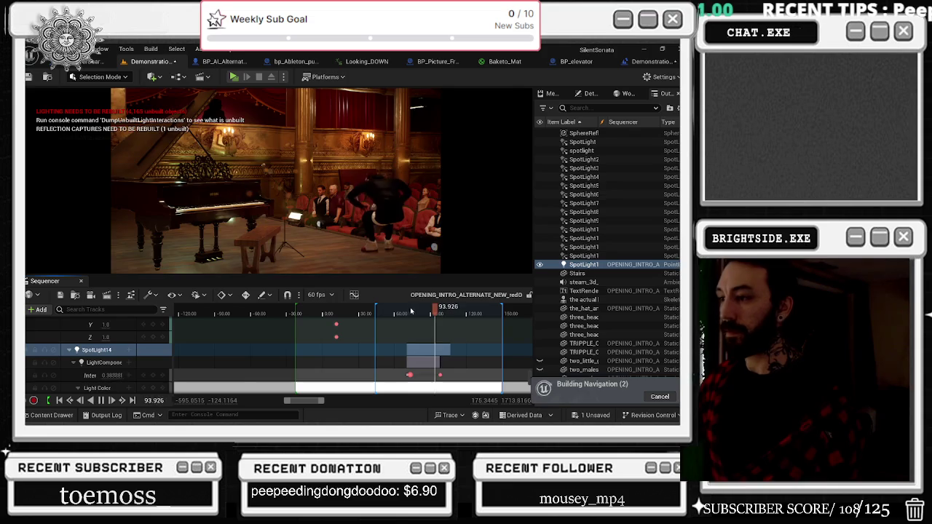
left_click(394, 311)
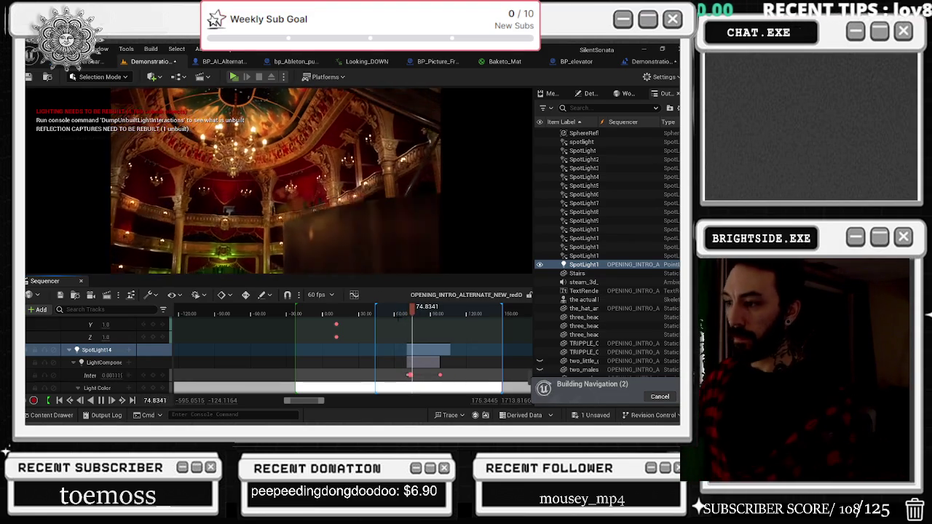
key("space")
scroll(278, 328, "up", 5)
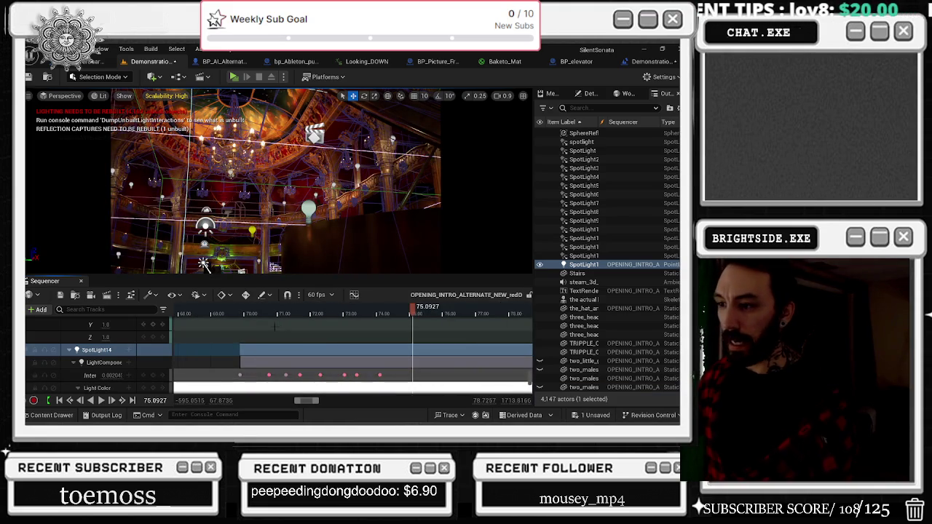
Play from 70 to about 71.6 seconds, select an Intensity keyframe and scroll to the Location tracks.
left_click(246, 315)
key("space")
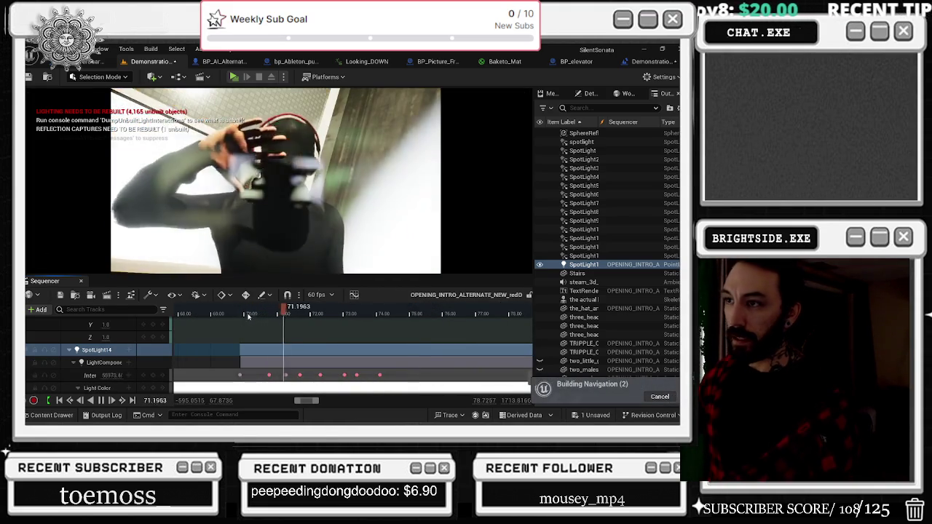
key("space")
left_click(302, 374)
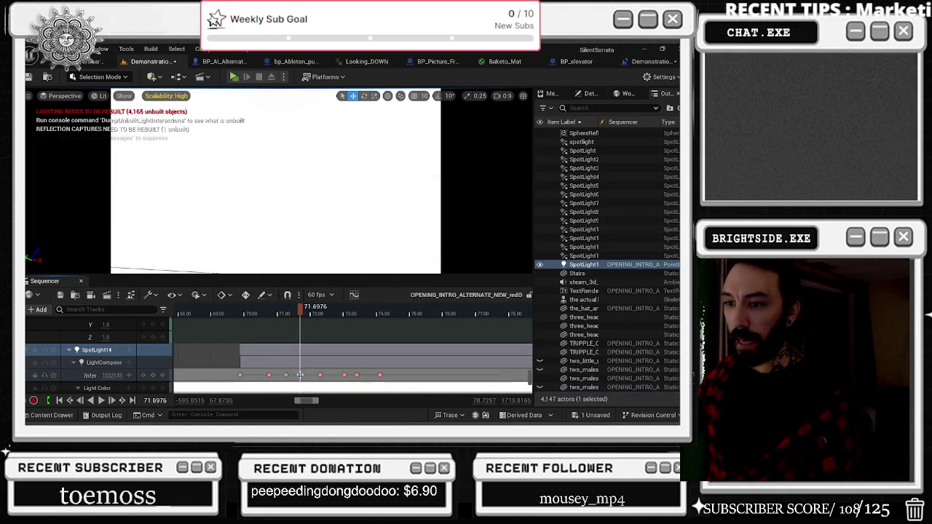
scroll(317, 375, "down", 3)
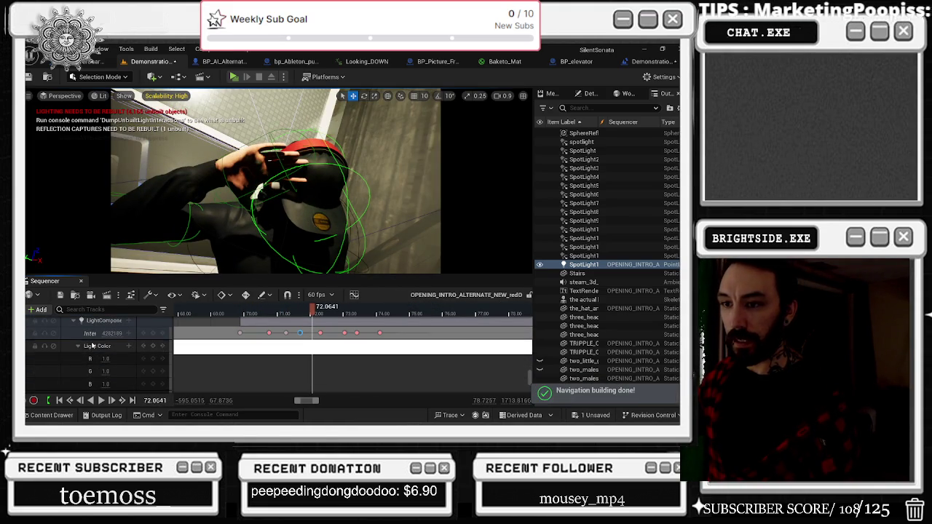
scroll(69, 343, "down", 1)
scroll(81, 348, "down", 5)
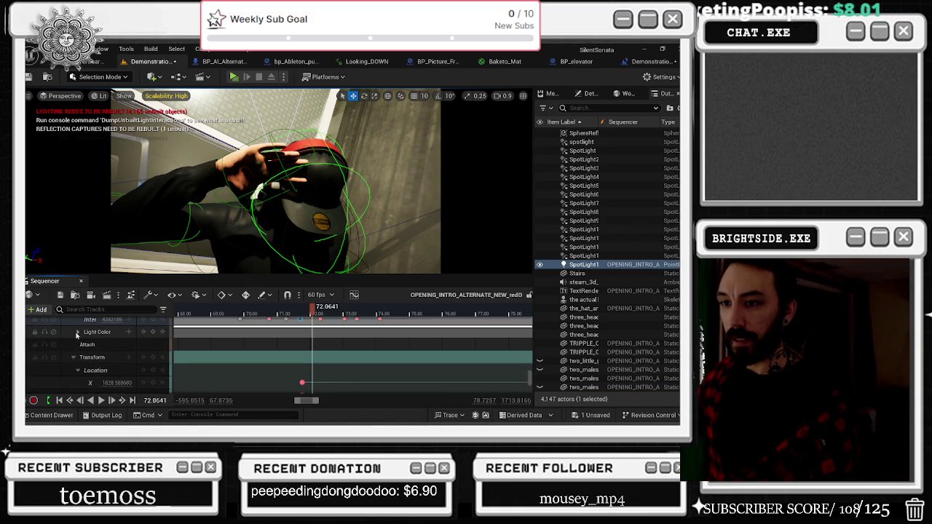
Move SpotLight14's Location X, Y and Z keys from about 71.77 to 72.94 seconds.
mouse_move(314, 308)
left_mouse_down()
mouse_move(309, 319)
mouse_move(331, 319)
mouse_move(302, 325)
mouse_move(328, 314)
mouse_move(492, 315)
mouse_move(366, 313)
left_mouse_up()
scroll(302, 325, "up", 5)
left_click_drag(274, 346, 211, 368)
left_click(218, 340)
mouse_move(357, 336)
left_mouse_down()
mouse_move(383, 340)
mouse_move(410, 315)
mouse_move(481, 318)
mouse_move(452, 314)
left_mouse_up()
scroll(481, 318, "down", 5)
left_click(418, 313)
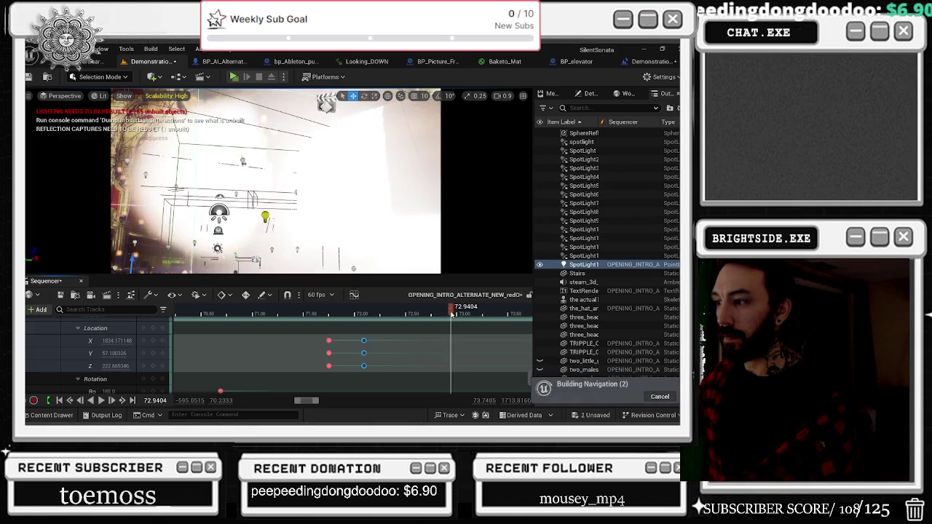
left_click_drag(364, 340, 449, 340)
mouse_move(316, 340)
left_mouse_down()
mouse_move(328, 356)
mouse_move(436, 359)
left_mouse_up()
Play back from just before the retimed keys to preview the light's move, then save the sequence.
left_click(440, 311)
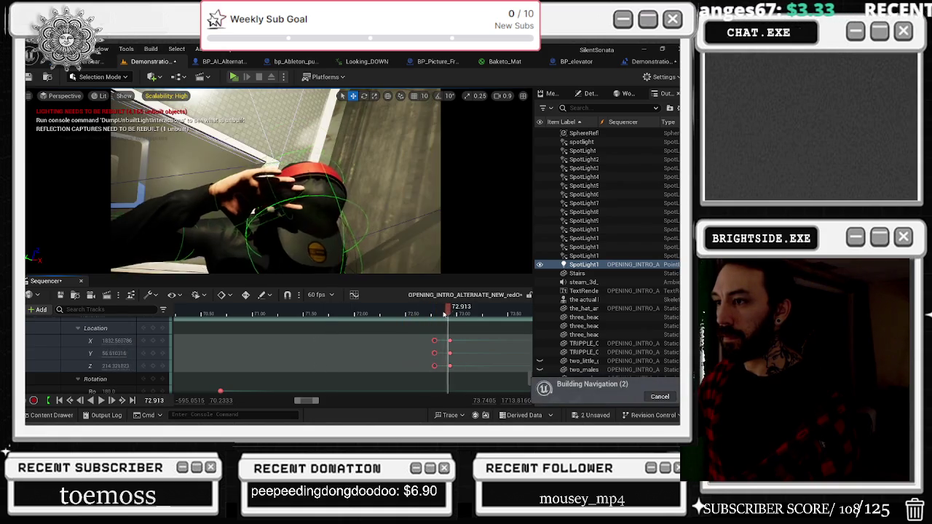
left_click(245, 311)
key("space")
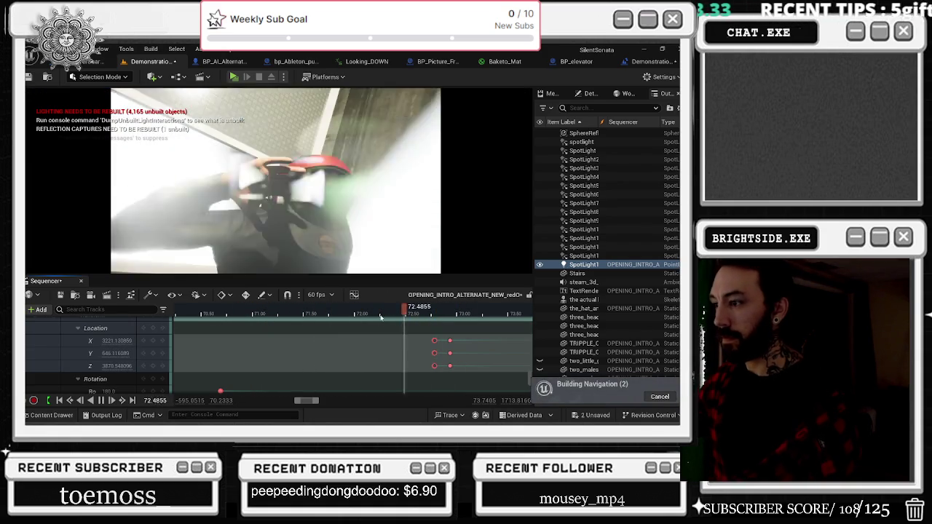
scroll(351, 326, "down", 5)
scroll(350, 325, "down", 3)
left_click(435, 313)
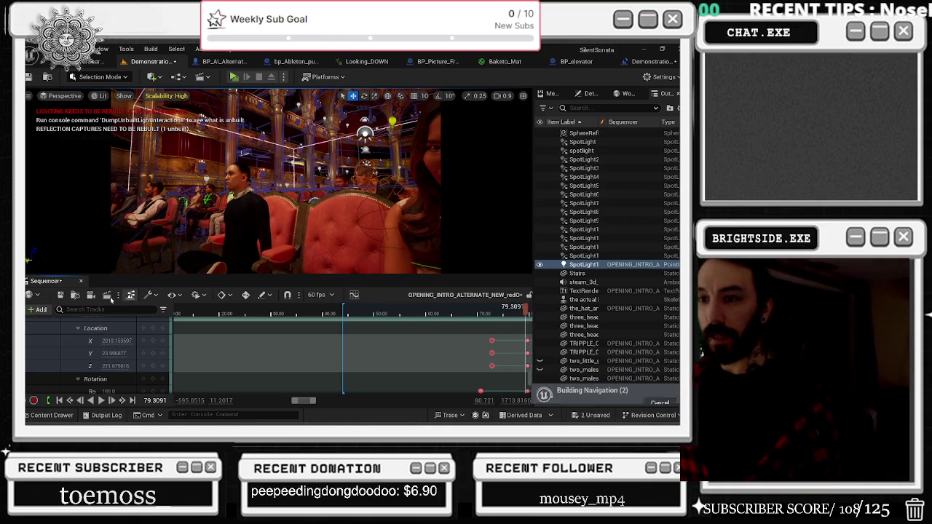
key("ctrl+s")
Set engine scalability to Low and switch the viewport to Unlit.
left_click(178, 97)
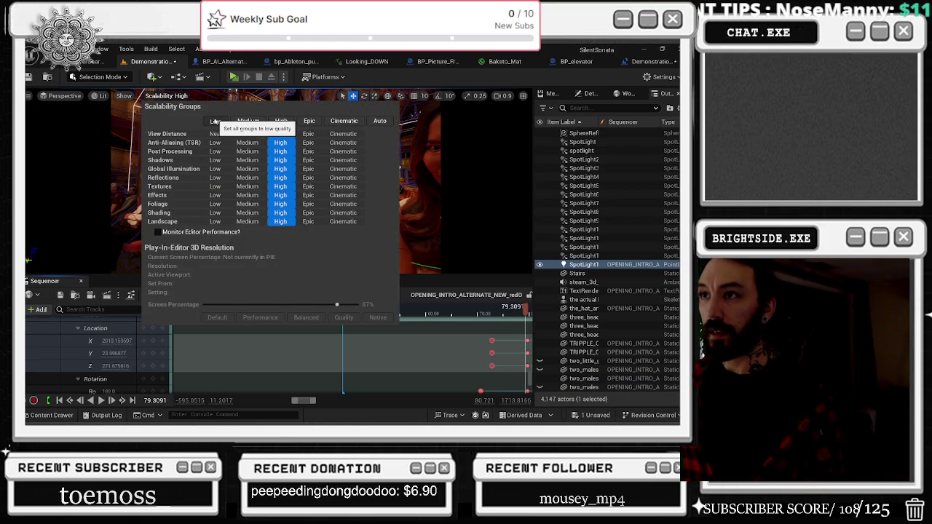
left_click(101, 98)
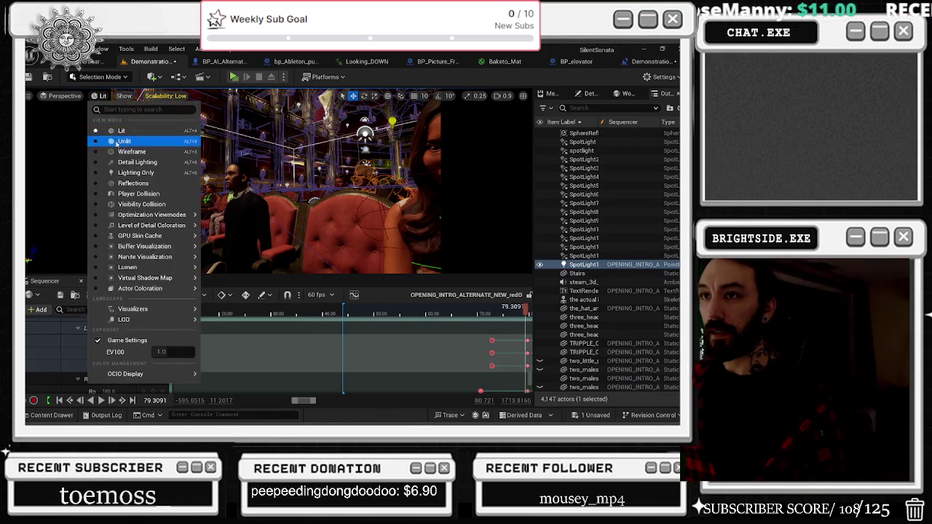
left_click(117, 142)
Save the Demonstration_OPERA_MAIN map package from the unsaved content list.
key("ctrl+s")
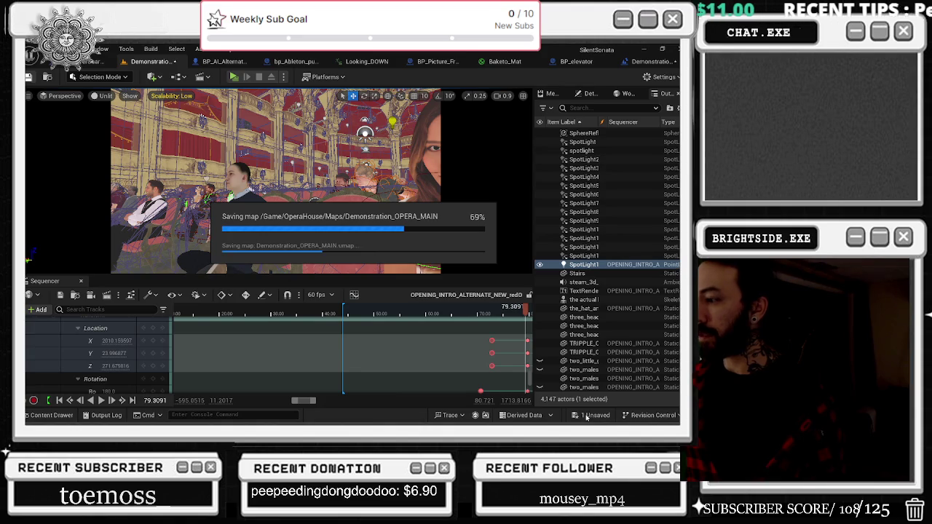
left_click(586, 416)
left_click(421, 335)
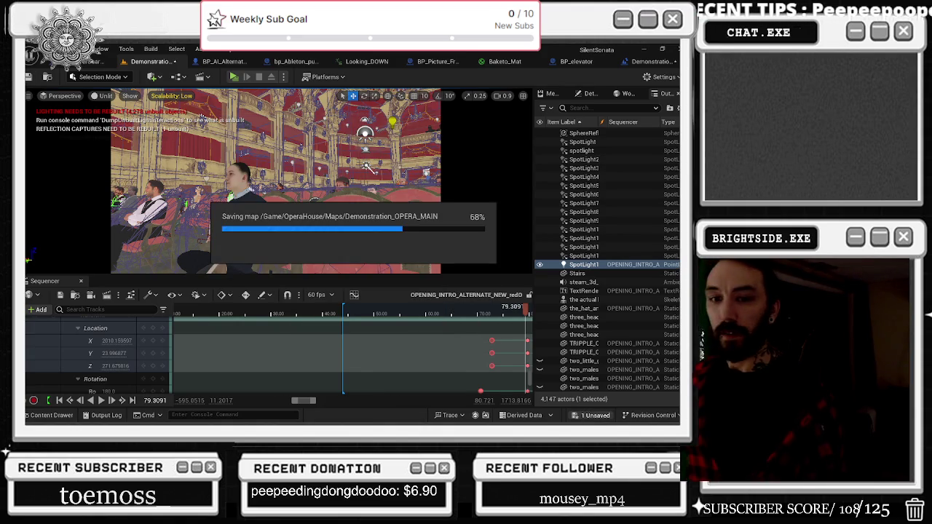
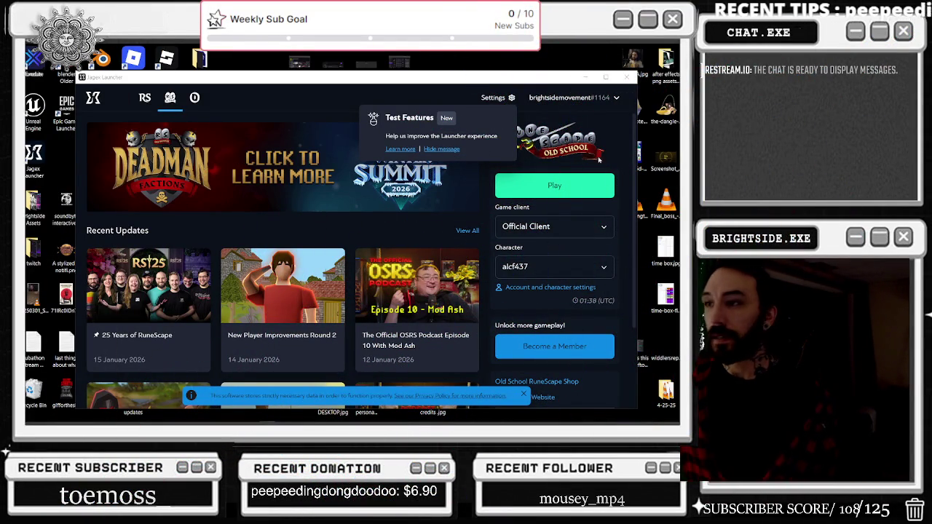
Browse the Jagex Launcher settings sections, ending at About, then close the settings.
left_click(573, 97)
left_click(501, 102)
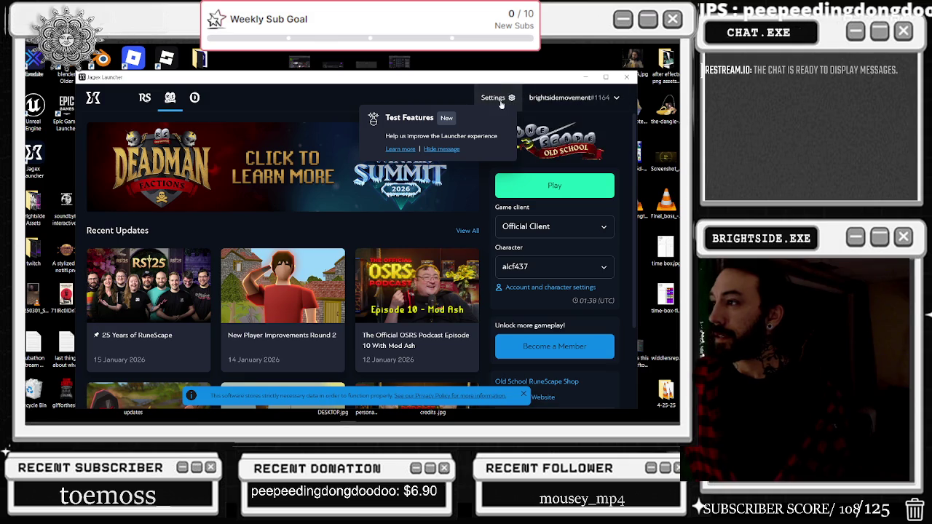
left_click(500, 102)
left_click(270, 204)
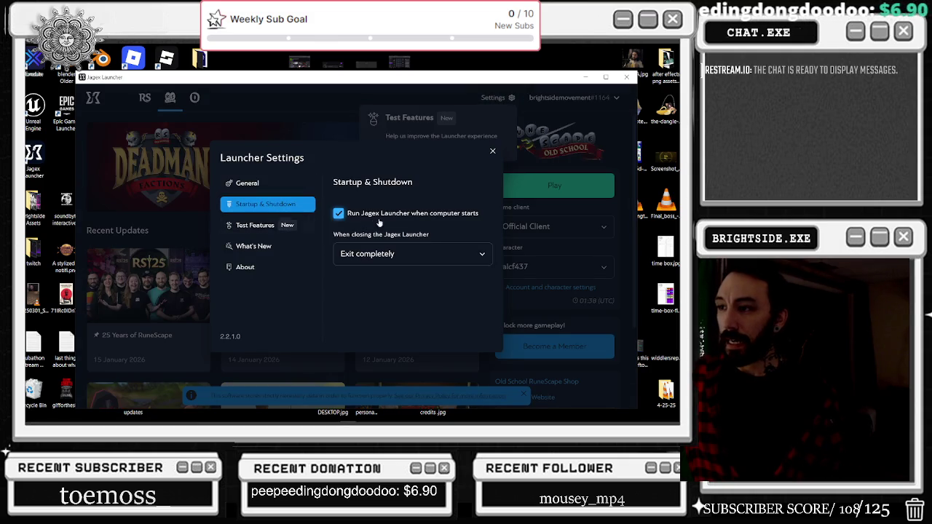
left_click(256, 225)
left_click(258, 247)
left_click(248, 267)
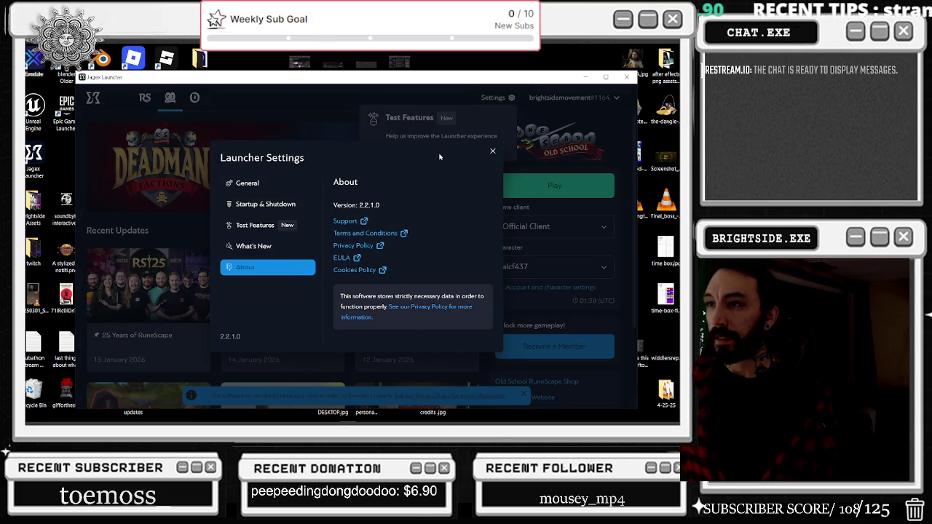
left_click(491, 148)
Uninstall the Old School RuneScape Official Client, then reopen the launcher settings.
scroll(581, 291, "down", 3)
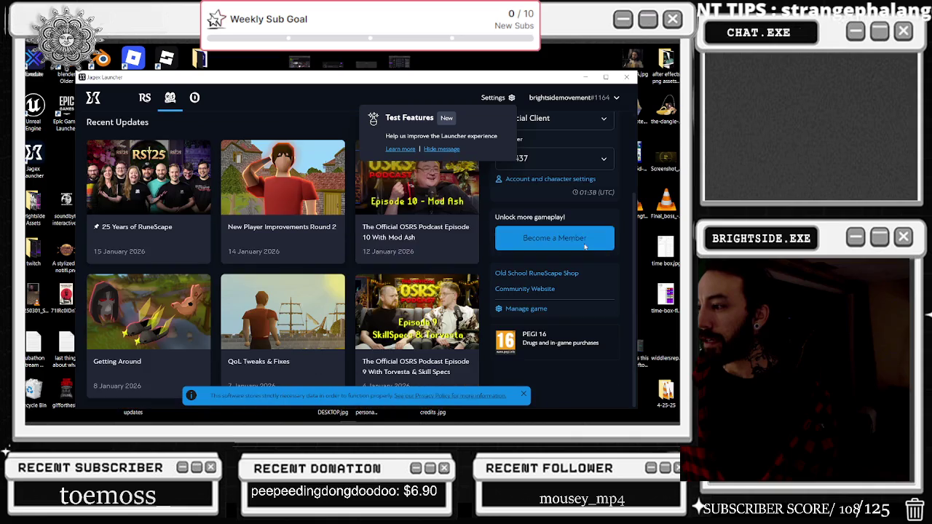
left_click(539, 312)
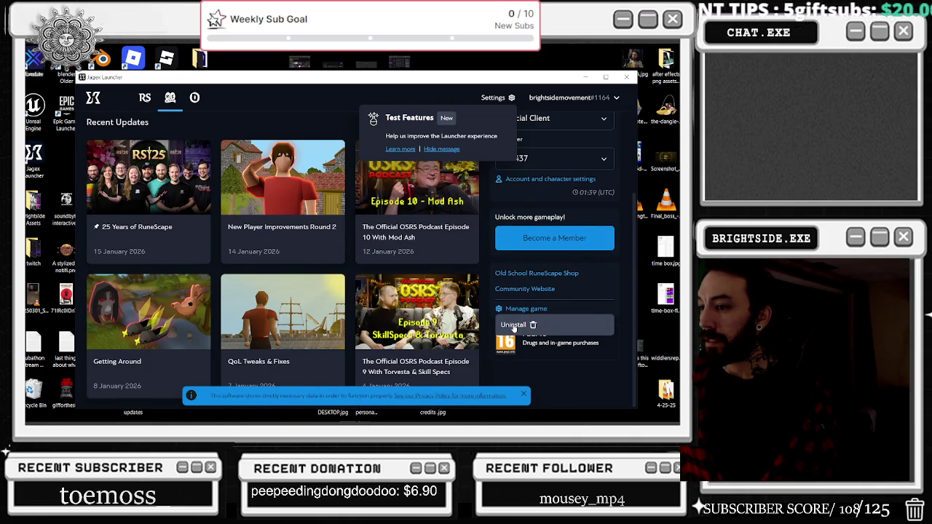
left_click(514, 325)
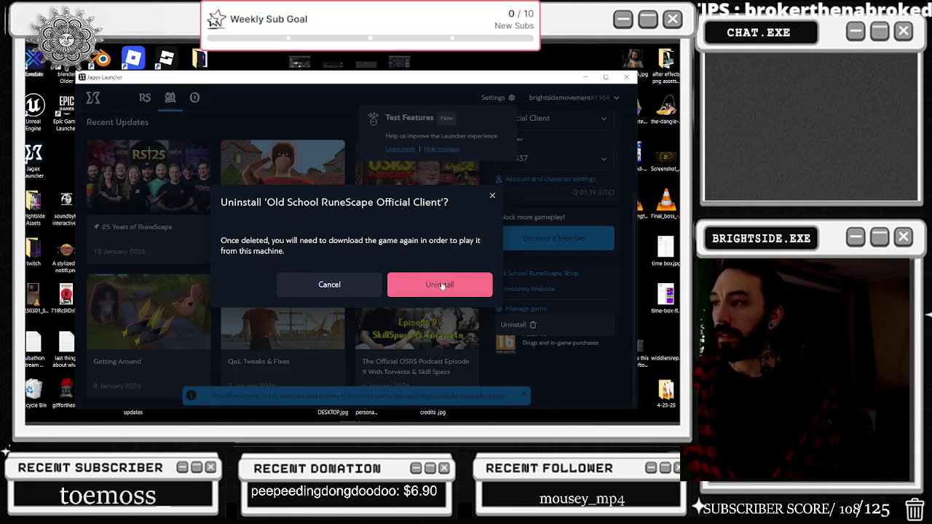
left_click(444, 284)
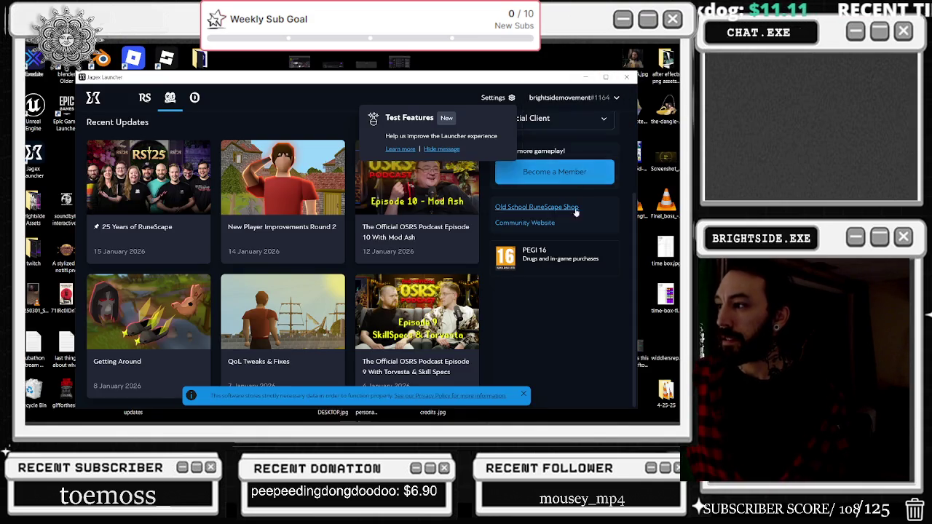
left_click(616, 97)
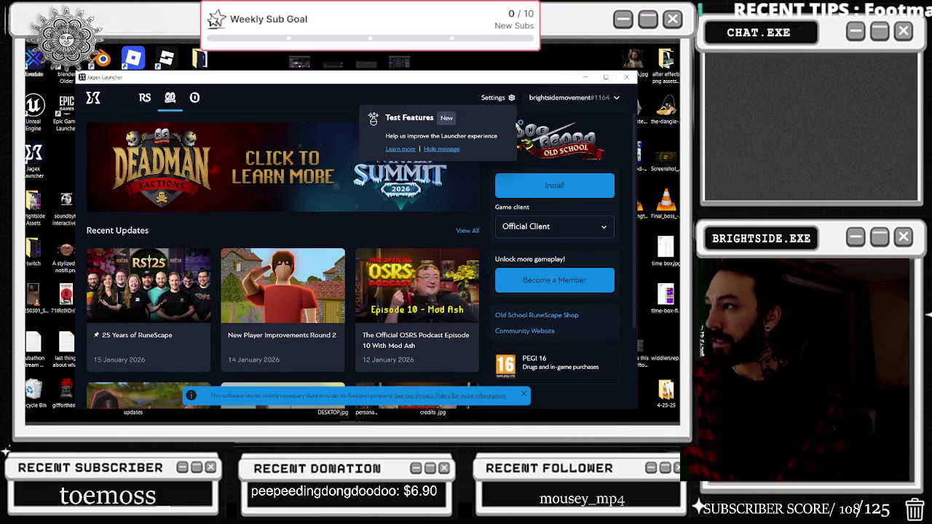
left_click(495, 98)
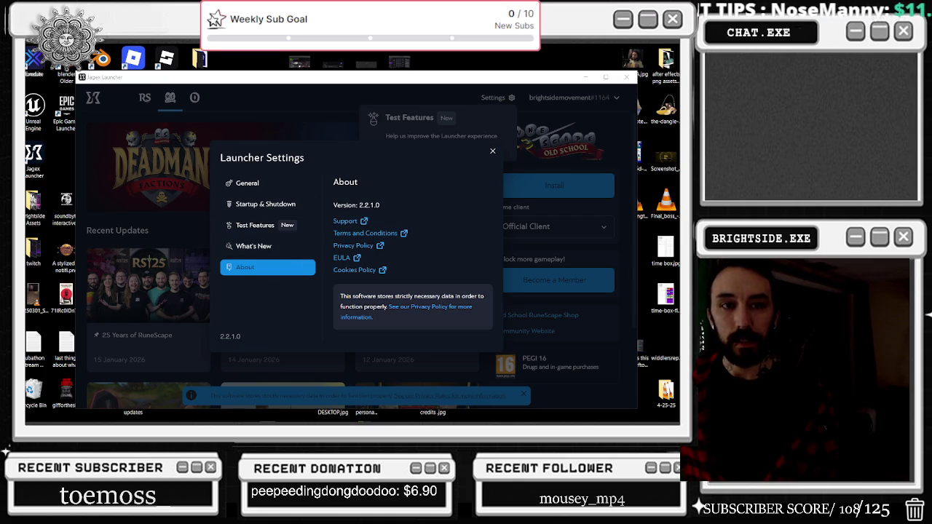
Check the RuneScape and Dragonwilds pages, close Jagex Launcher, and open File Explorer.
left_click(492, 150)
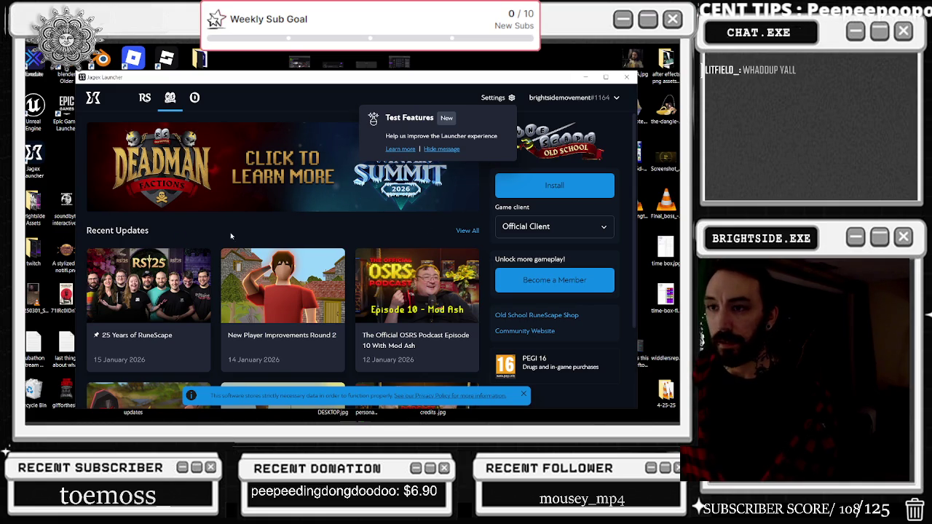
left_click(145, 98)
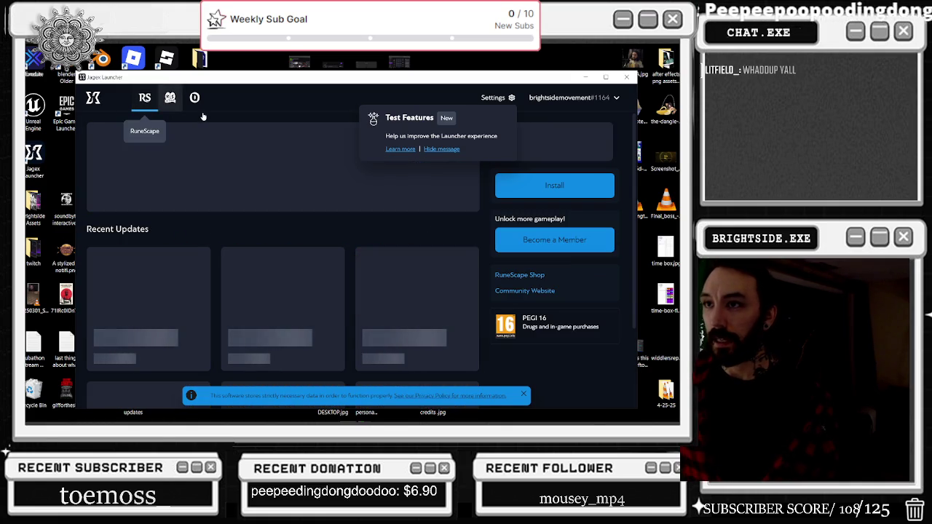
left_click(194, 98)
left_click(587, 97)
left_click(615, 98)
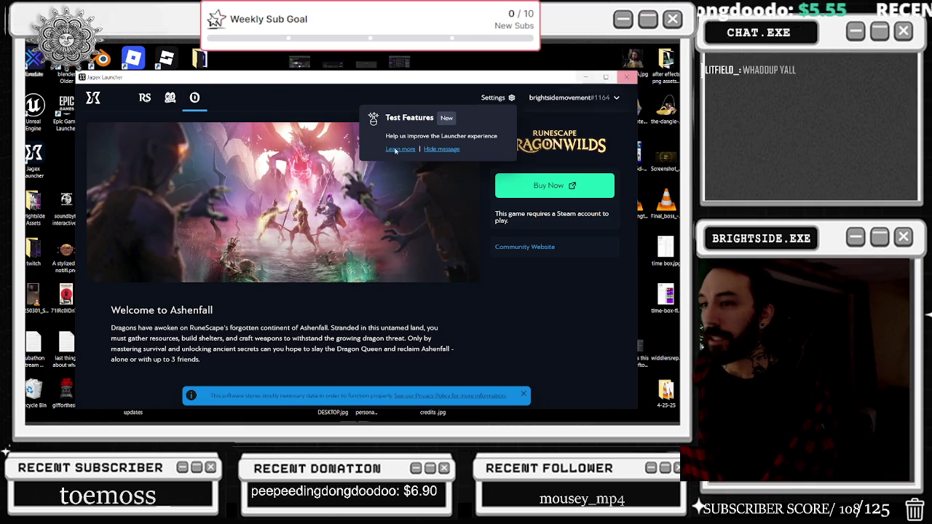
left_click(626, 76)
left_click(59, 415)
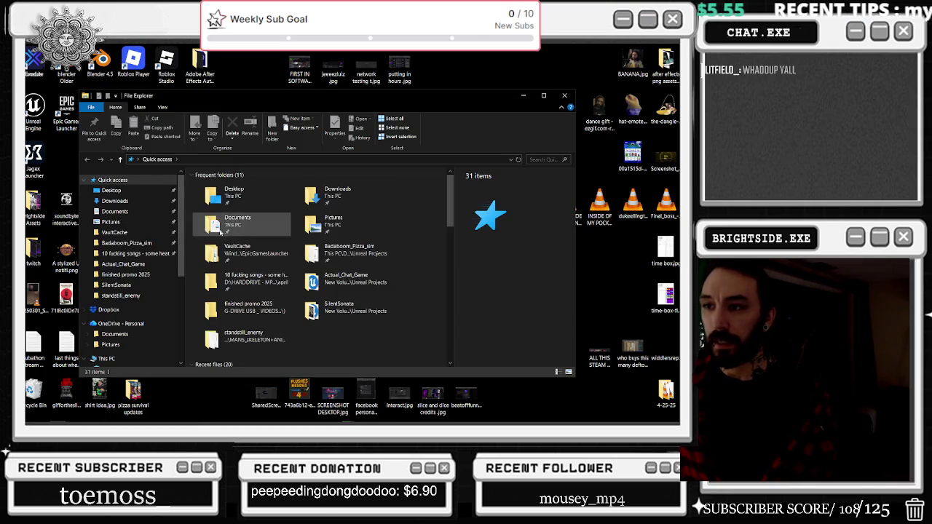
Browse the pinned project folders and dismiss the 'Location is not available' error for songs.
scroll(123, 282, "down", 1)
scroll(122, 281, "up", 1)
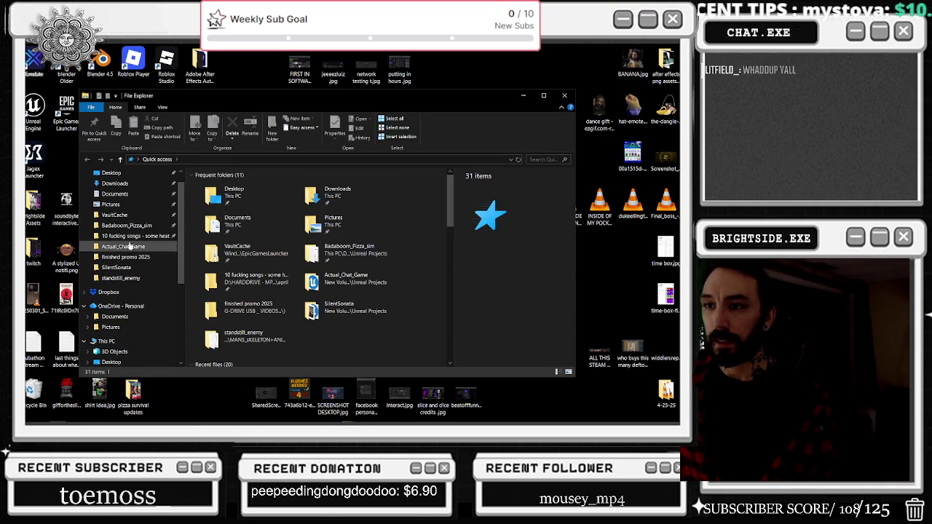
left_click(128, 246)
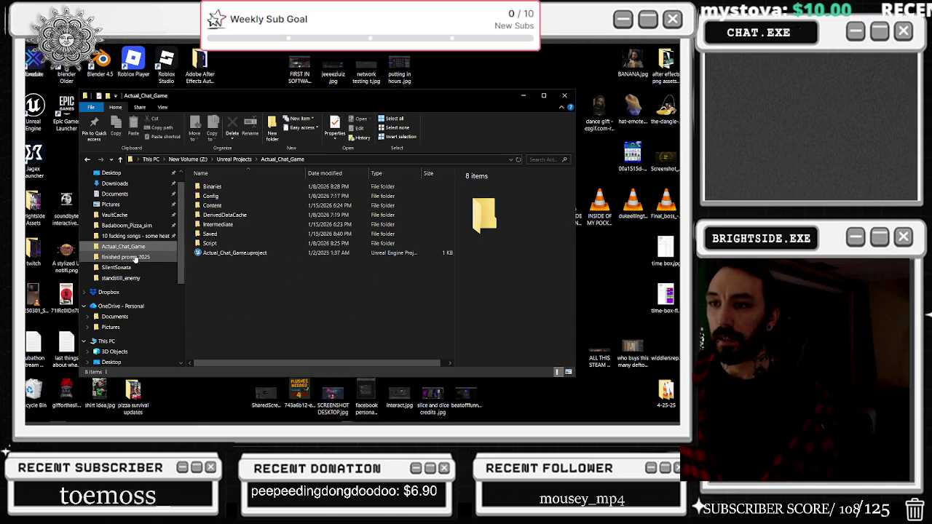
left_click(133, 257)
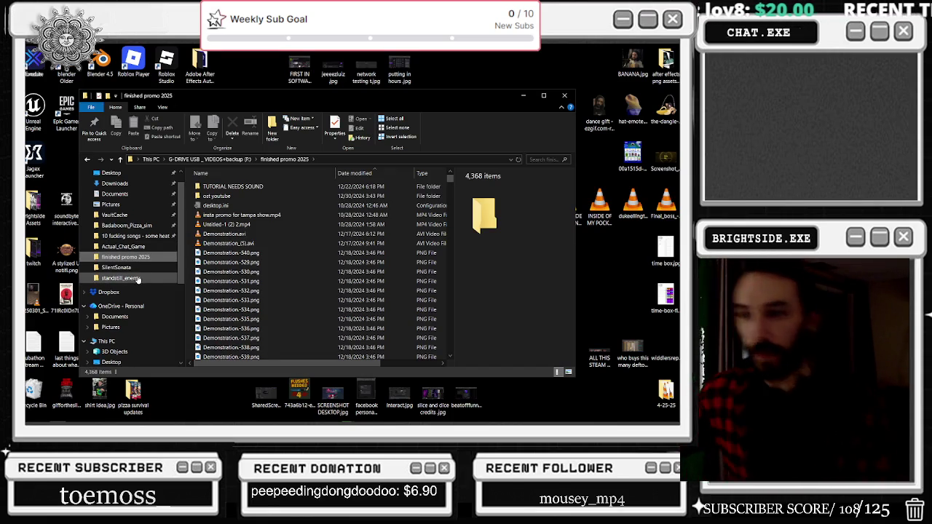
left_click(125, 268)
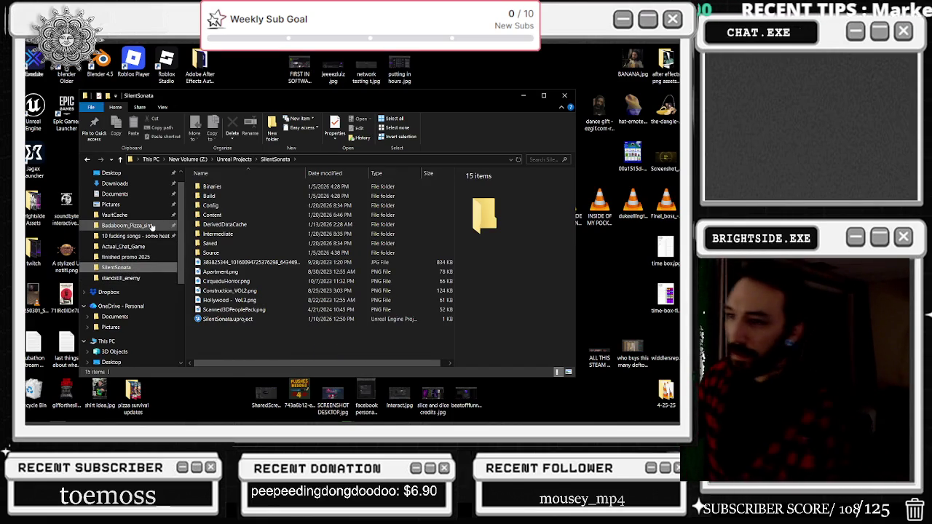
left_click(144, 258)
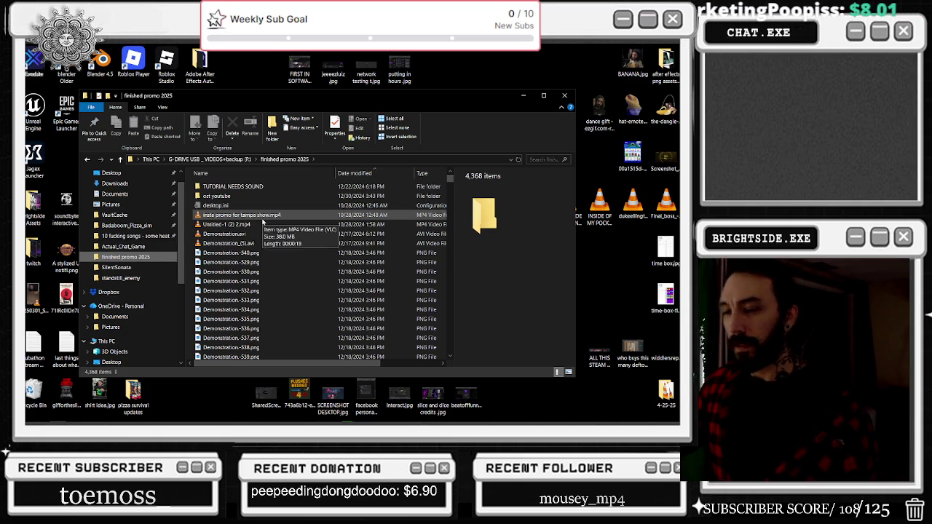
left_click(156, 236)
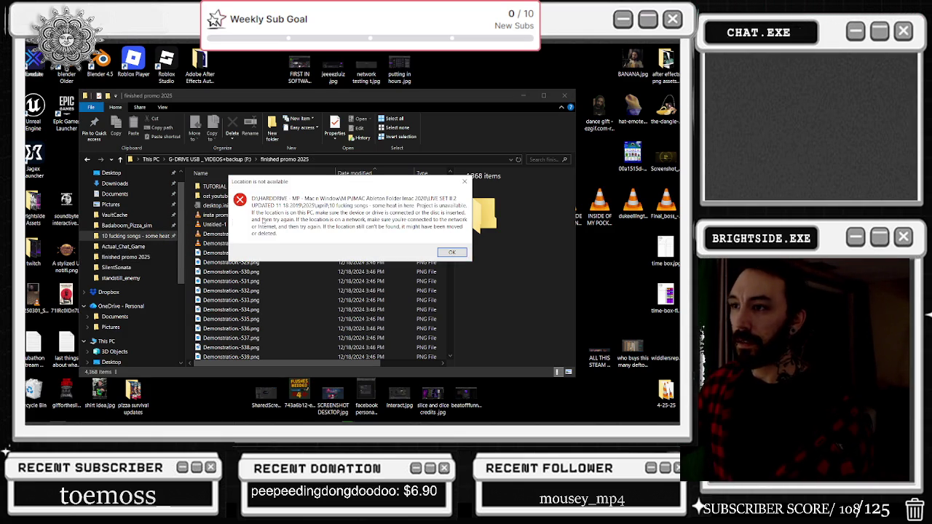
left_click(464, 181)
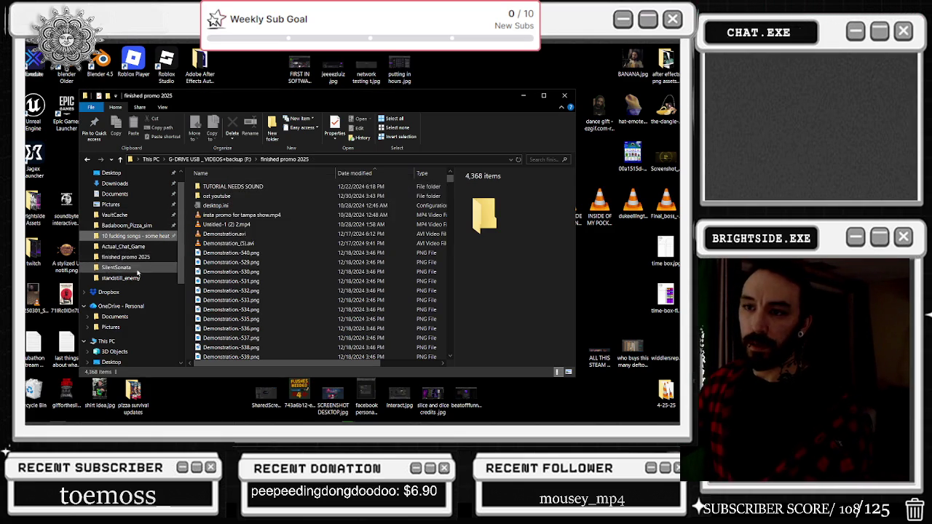
Open the G-DRIVE USB (F:) drive root and select the jagex folder.
scroll(137, 264, "down", 3)
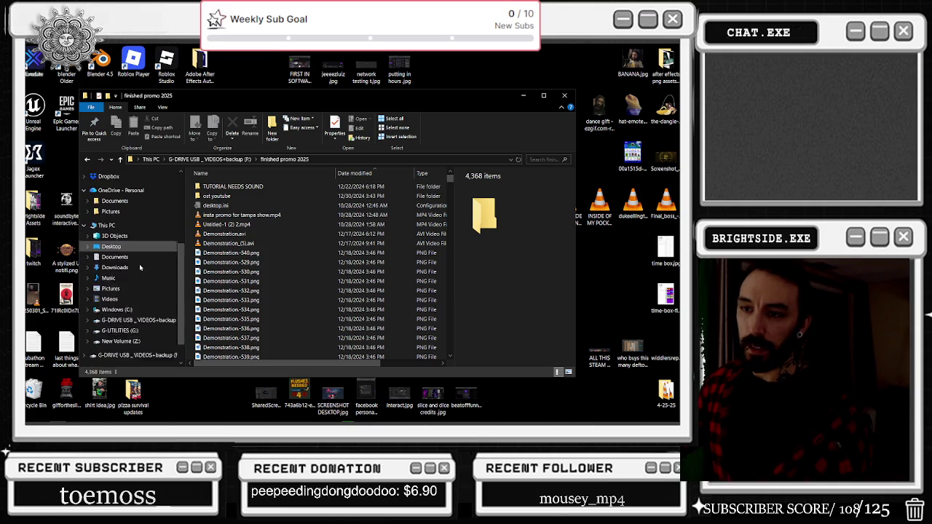
left_click(135, 341)
scroll(215, 328, "down", 3)
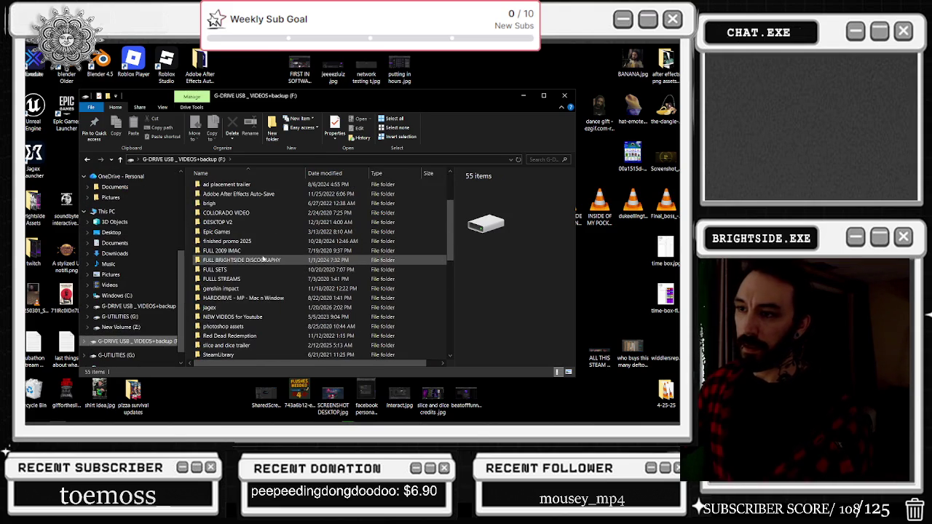
left_click(211, 309)
In the jagex folder, delete the 16 launcher files from chrome_100_percent.pak to vulkan-1.dll.
double_click(211, 309)
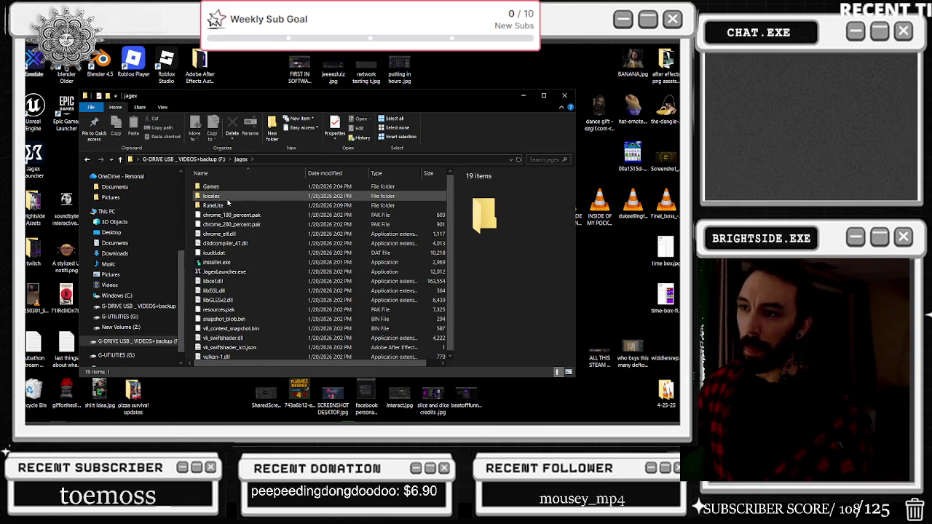
left_click(239, 218)
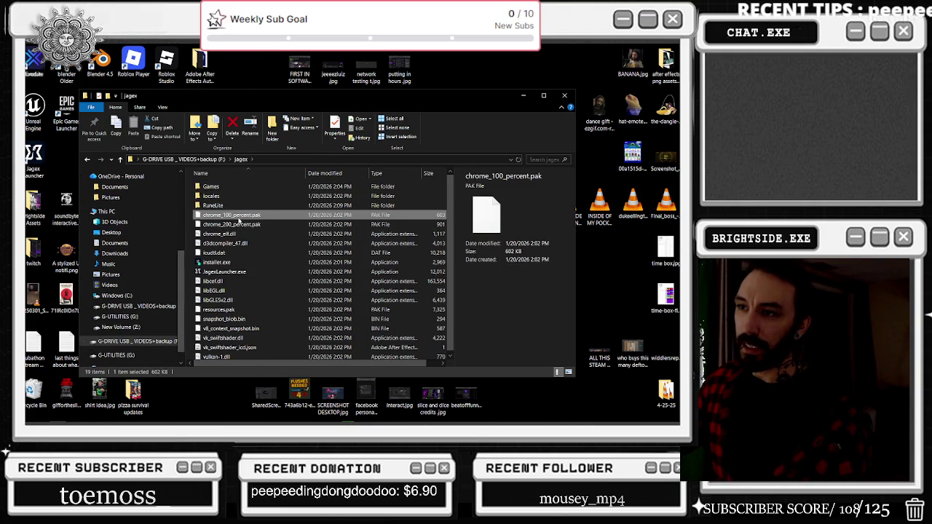
left_click(236, 354, "shift")
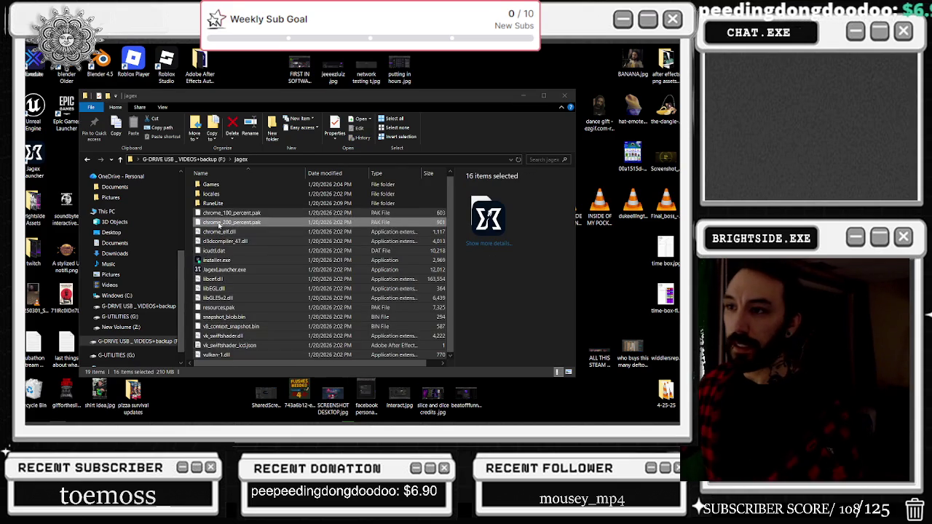
key("Delete")
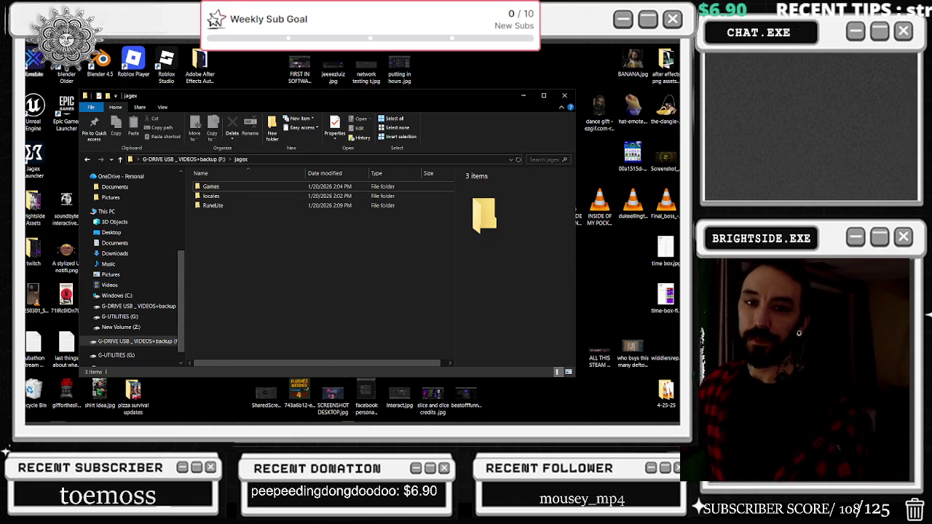
Check the Games folder, select RuneLite.exe in the RuneLite folder, and close the window.
double_click(214, 187)
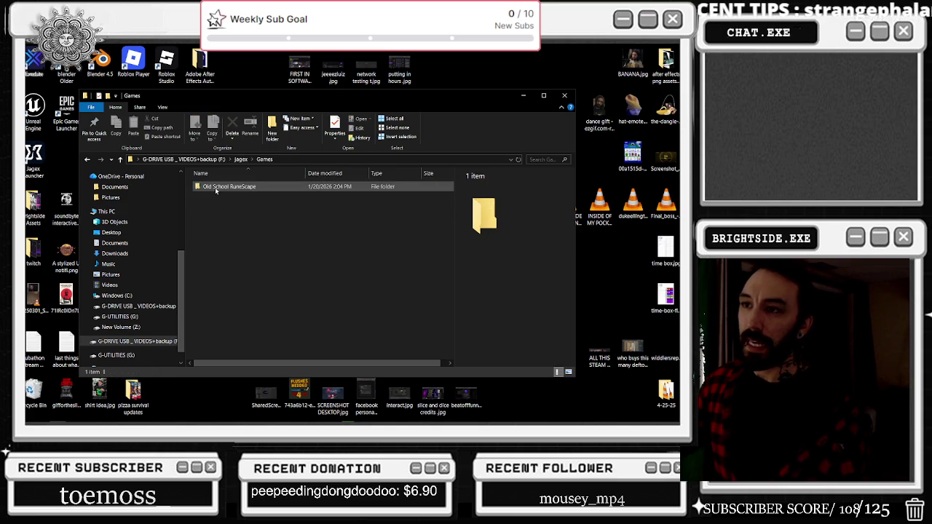
double_click(215, 187)
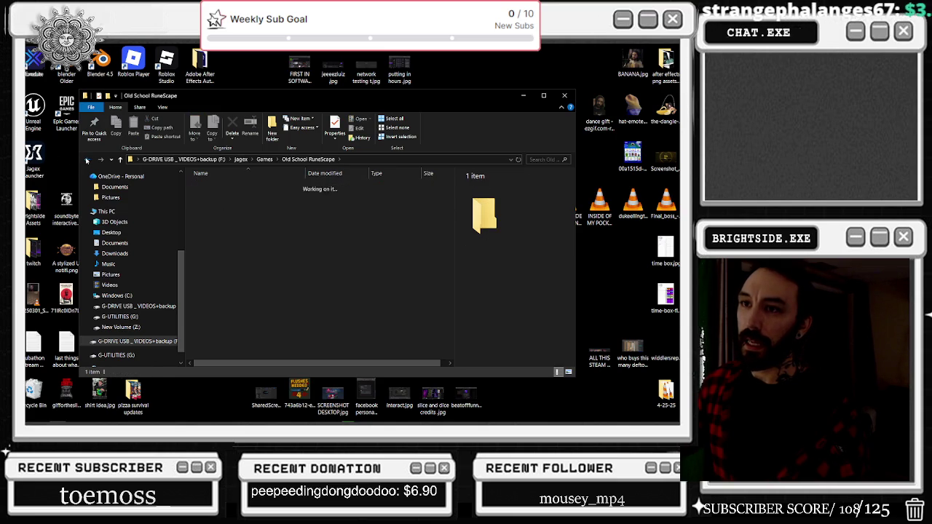
left_click(86, 160)
left_click(87, 159)
double_click(233, 206)
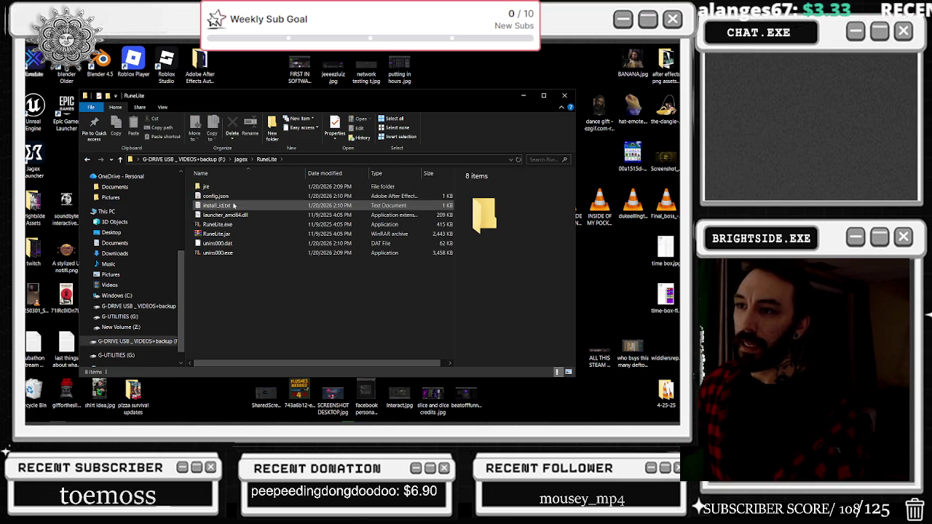
left_click(232, 228)
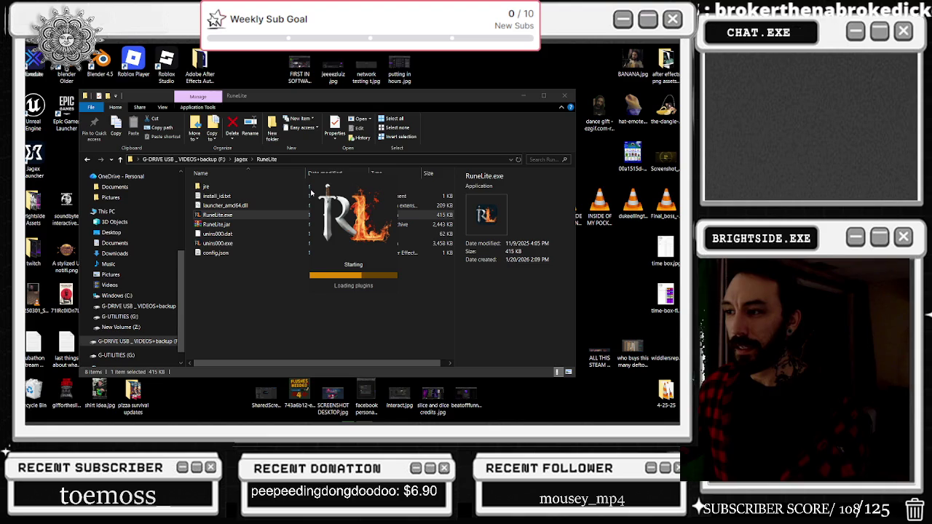
left_click(561, 97)
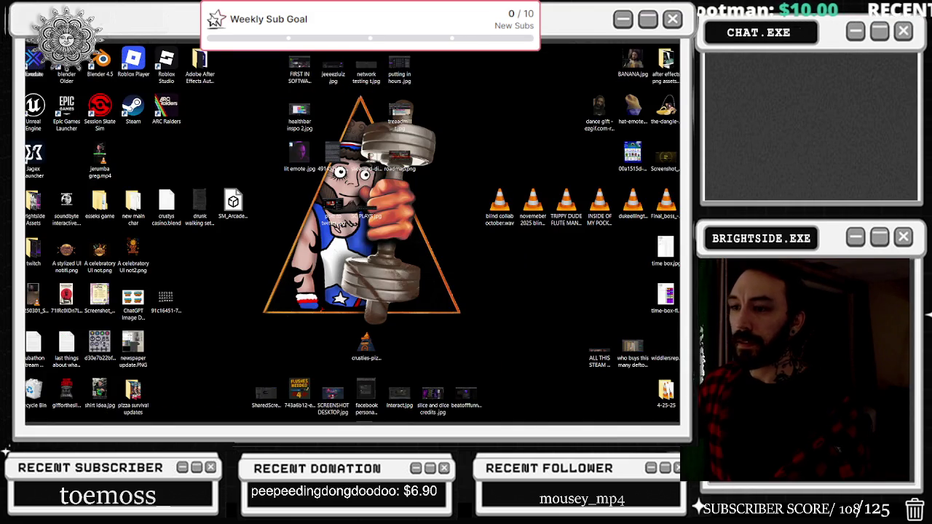
Bring the SilentSonata Unreal Editor window forward and accept reopening last session's editors.
mouse_move(393, 418)
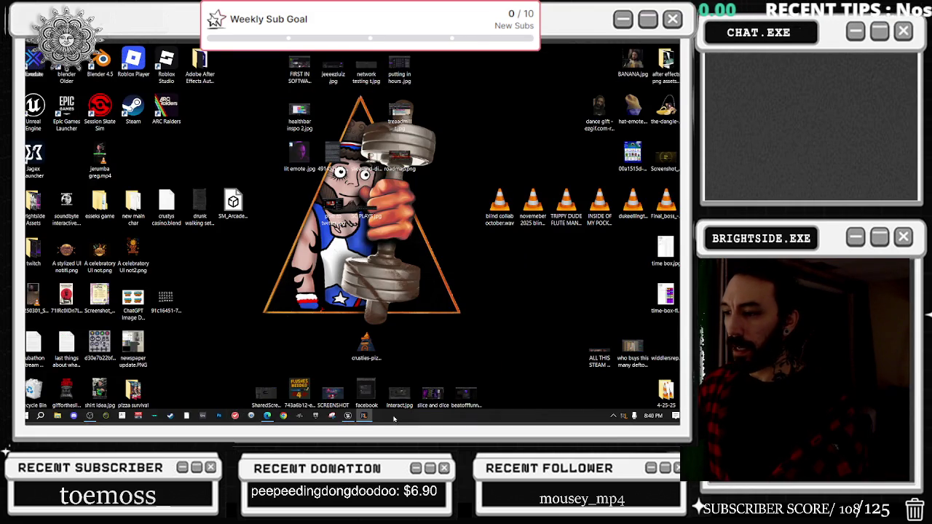
mouse_move(351, 419)
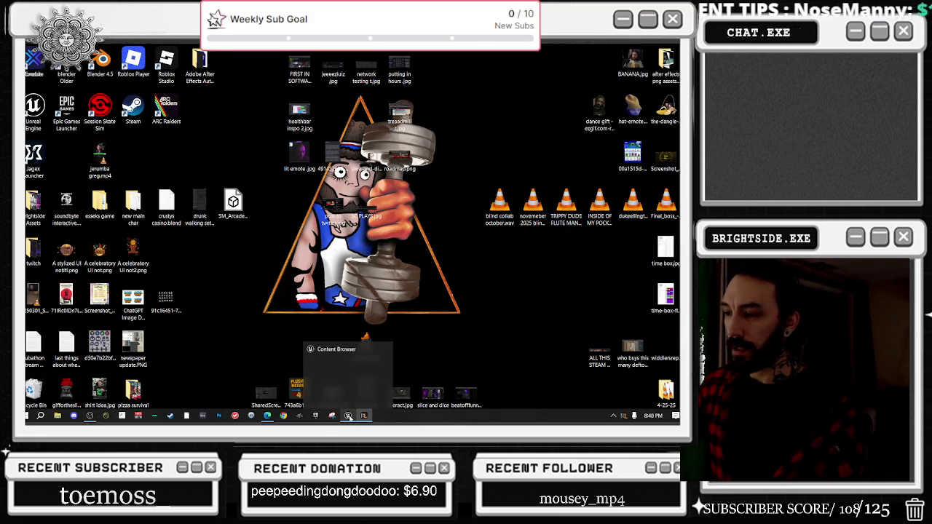
left_click(349, 415)
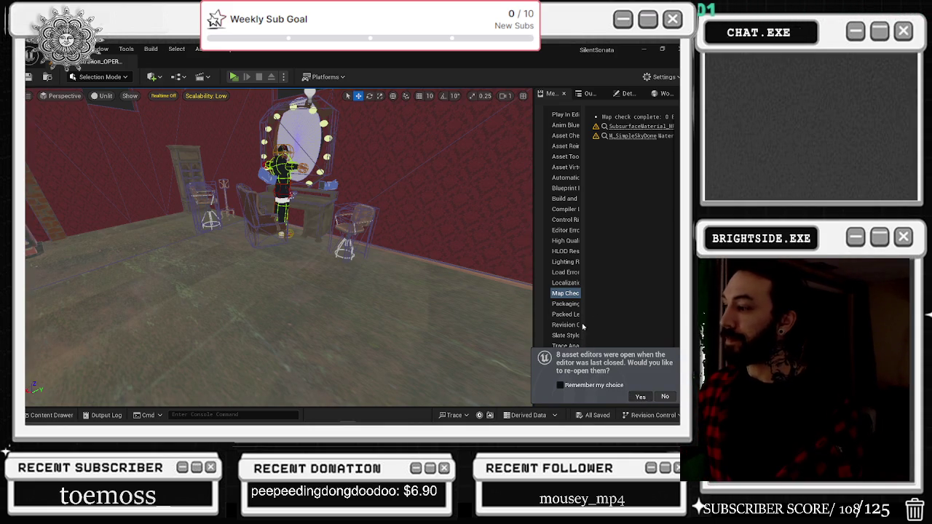
left_click(640, 397)
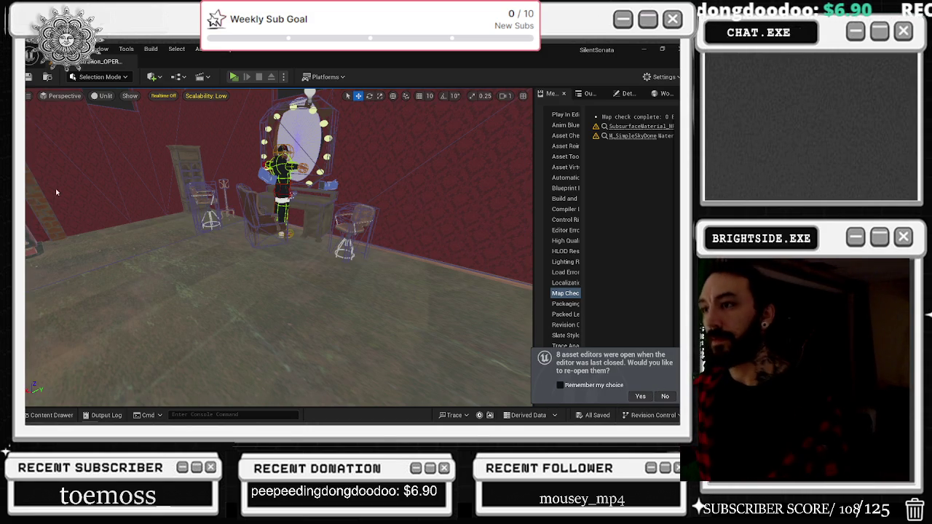
Look over the reopened BP_elevator Event Graph and switch back to the level editor tab.
scroll(220, 167, "down", 4)
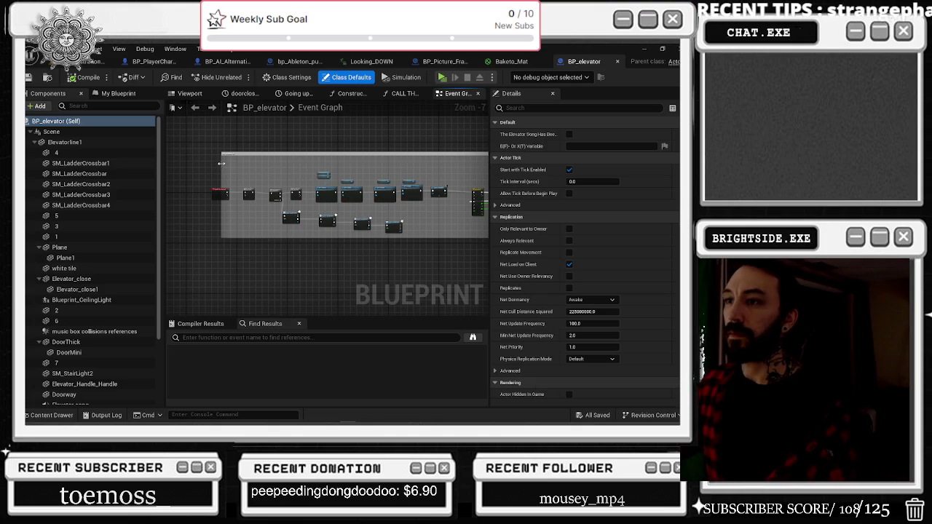
scroll(214, 205, "up", 3)
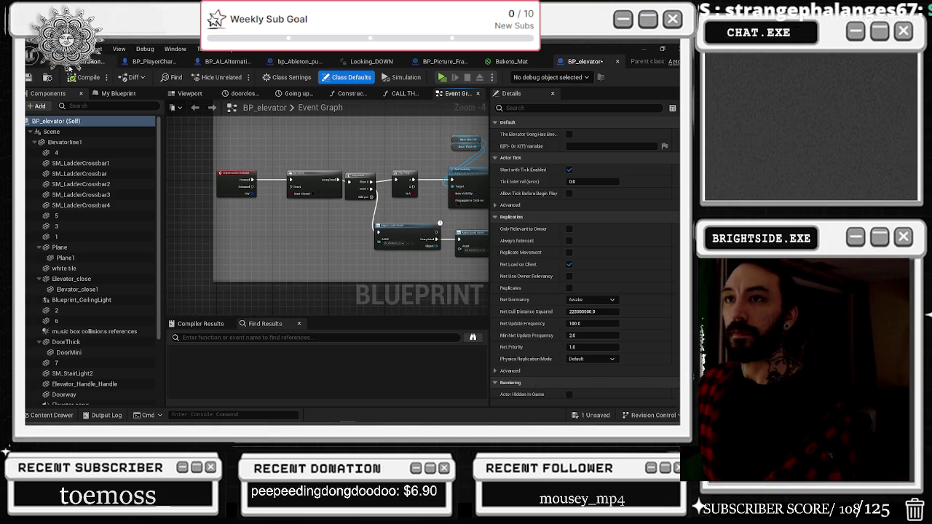
left_click(94, 61)
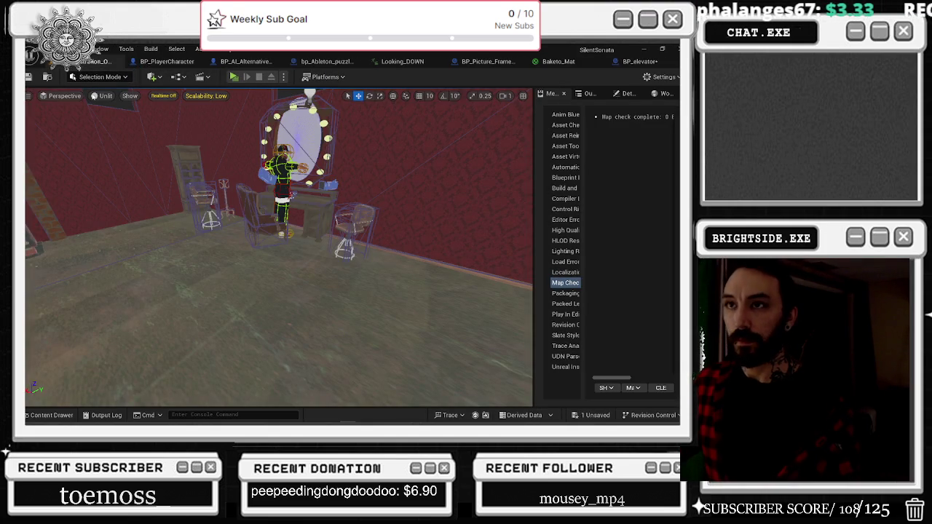
Open the Level Blueprint, close the Content Browser, and show OPENING_INTRO_ALTERNATE_NEW in Sequencer.
left_click(182, 77)
left_click(191, 145)
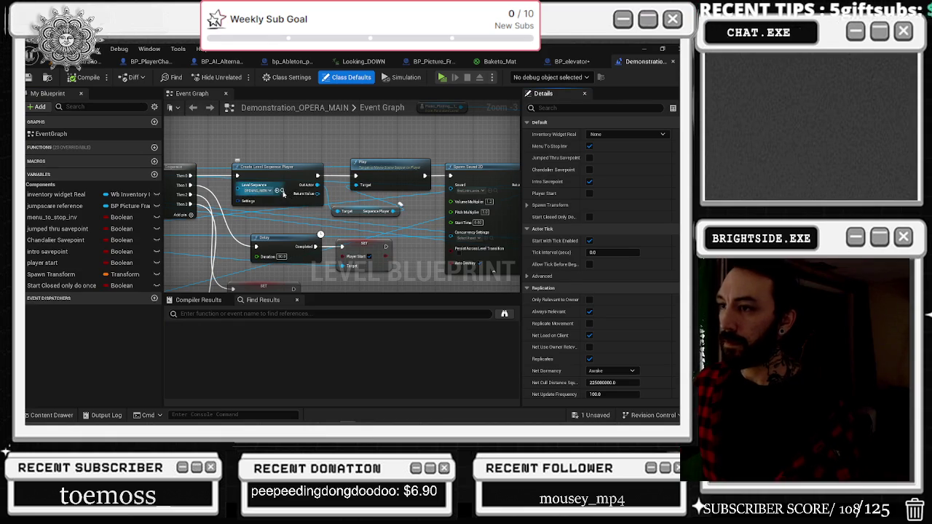
key("ctrl+b")
scroll(369, 335, "down", 1)
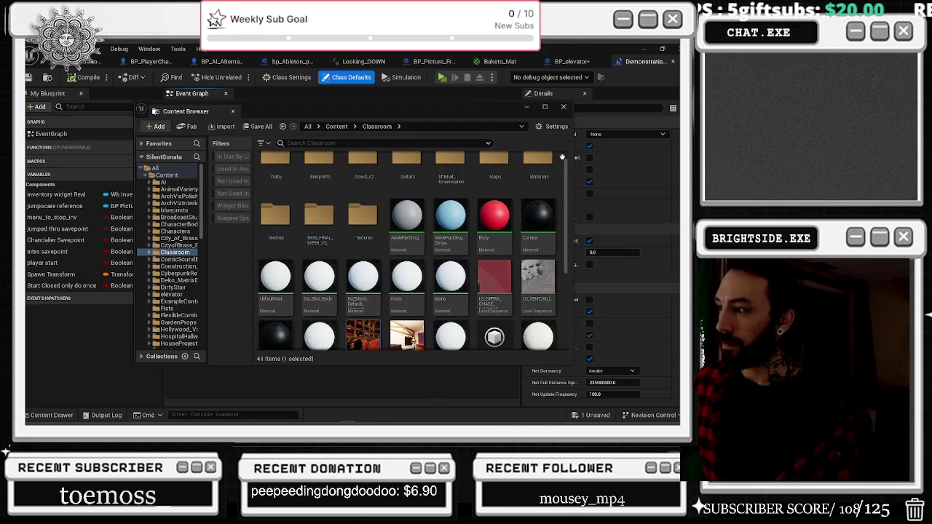
left_click(564, 107)
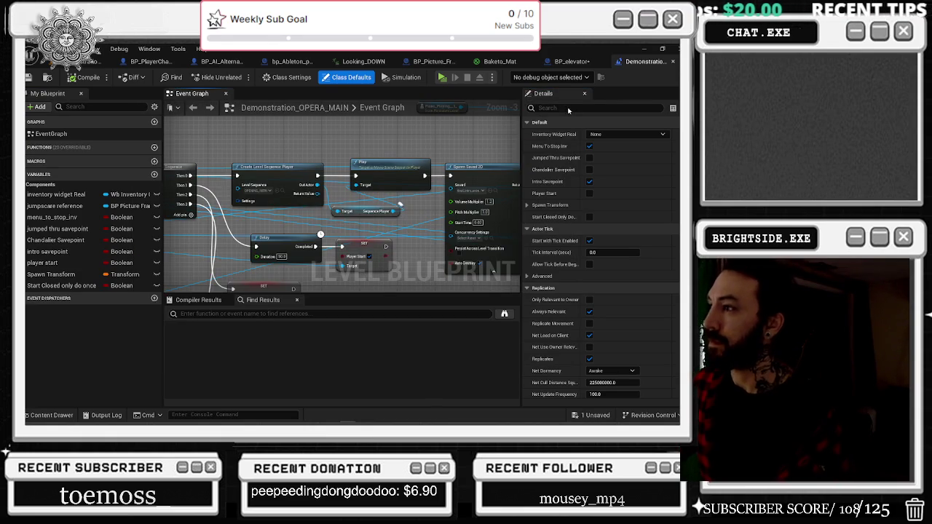
left_click(80, 61)
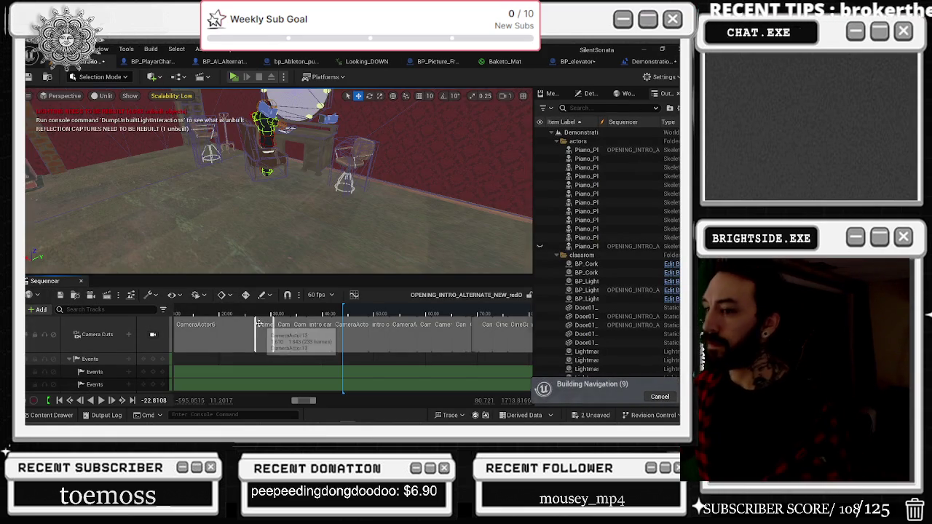
Scrub the Sequencer to just before the first shot and play the intro.
scroll(284, 335, "down", 5)
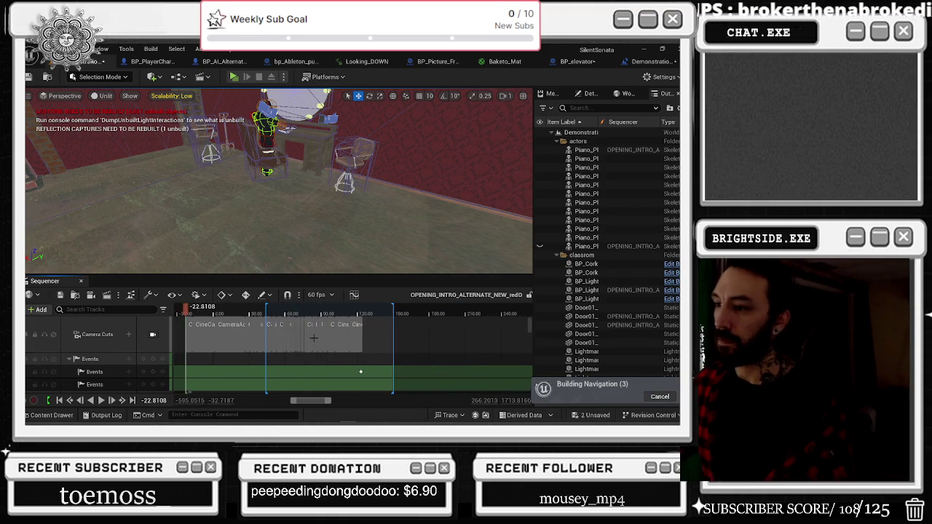
left_click(194, 313)
left_click_drag(193, 313, 187, 314)
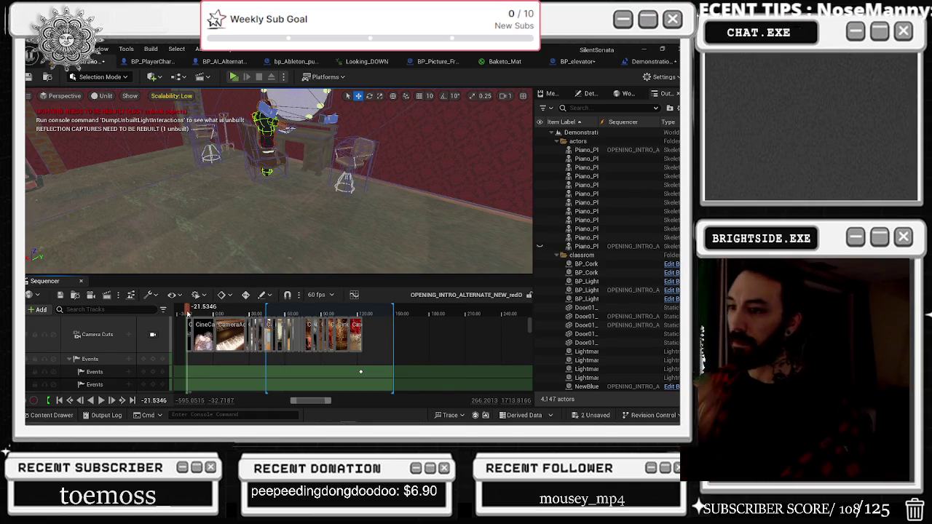
key("space")
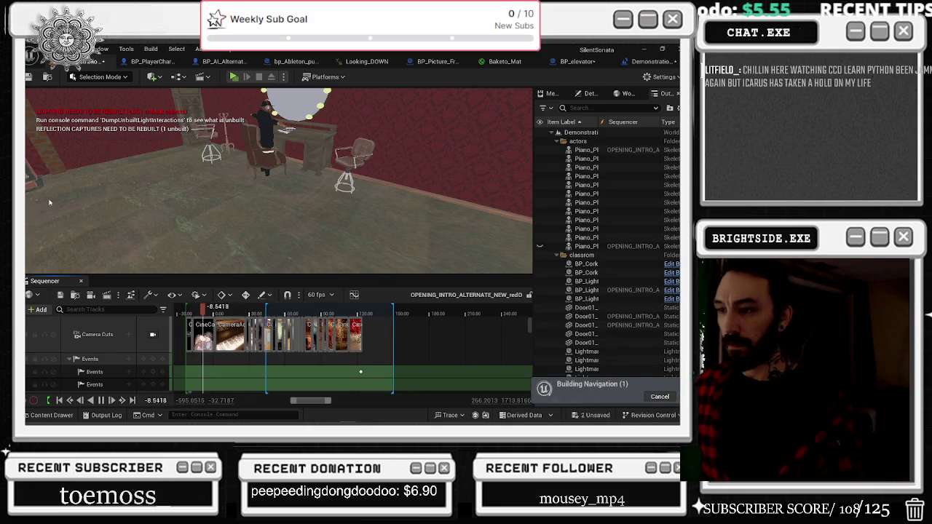
View through Camera Cuts and play on from the door shot.
left_click(153, 335)
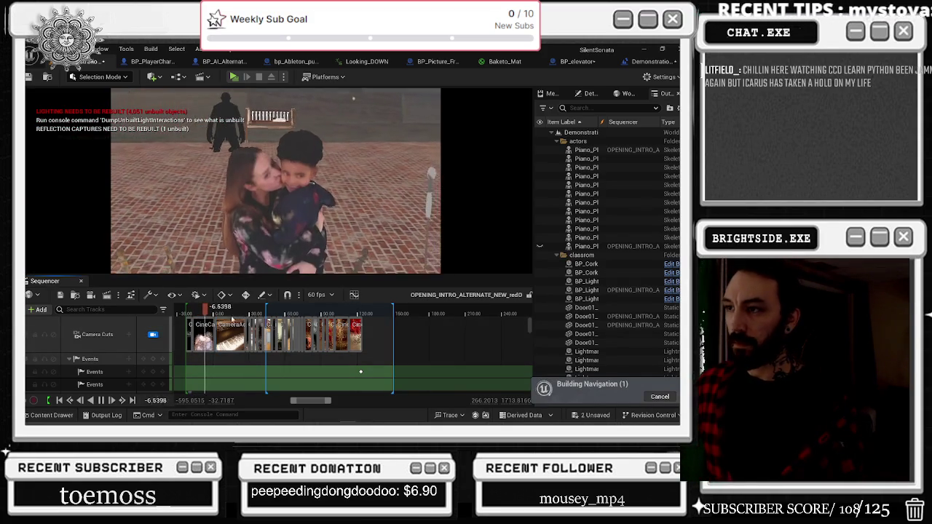
mouse_move(220, 312)
left_mouse_down()
mouse_move(340, 320)
mouse_move(293, 313)
left_mouse_up()
key("space")
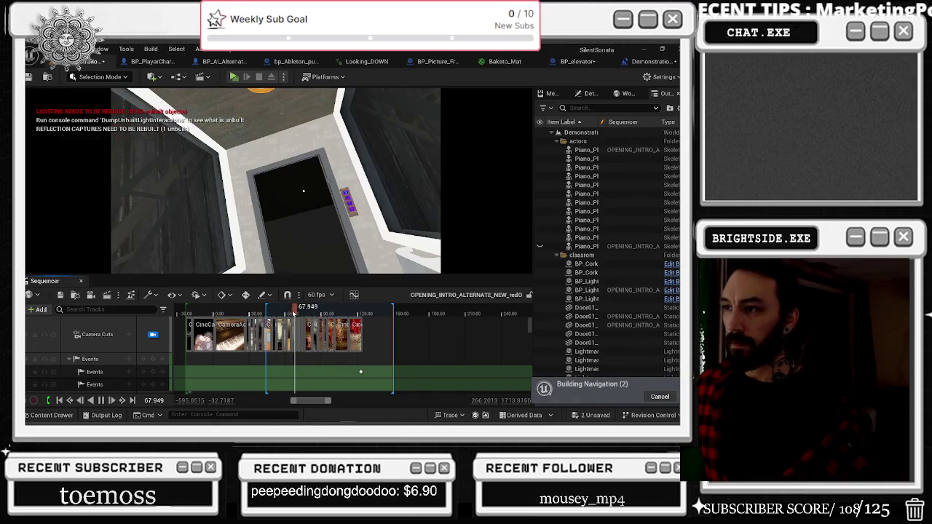
left_click(166, 95)
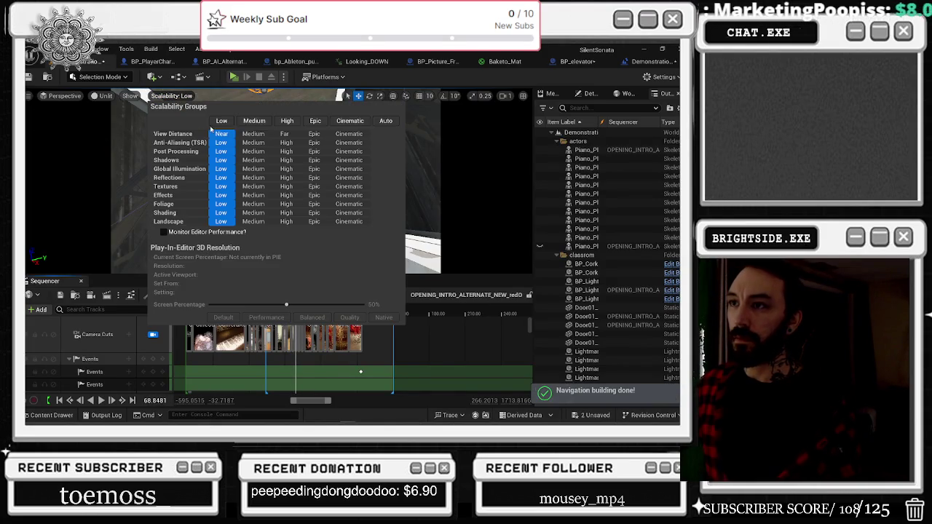
Set viewport Scalability to High and switch to Lit shading with Alt+4.
left_click(107, 100)
left_click(107, 95)
key("Escape")
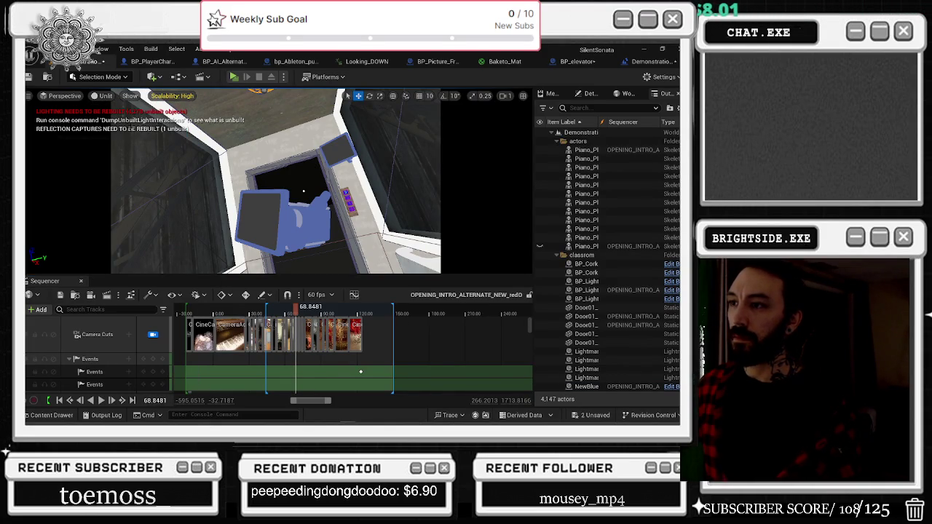
key("alt+4")
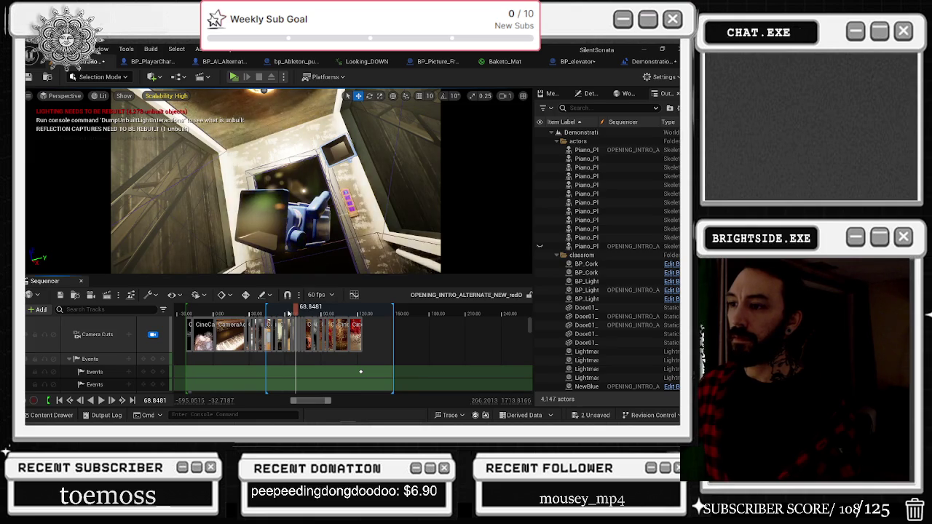
Replay the sequence from about 56, stop it, and select the seated pianist.
left_click(279, 308)
key("space")
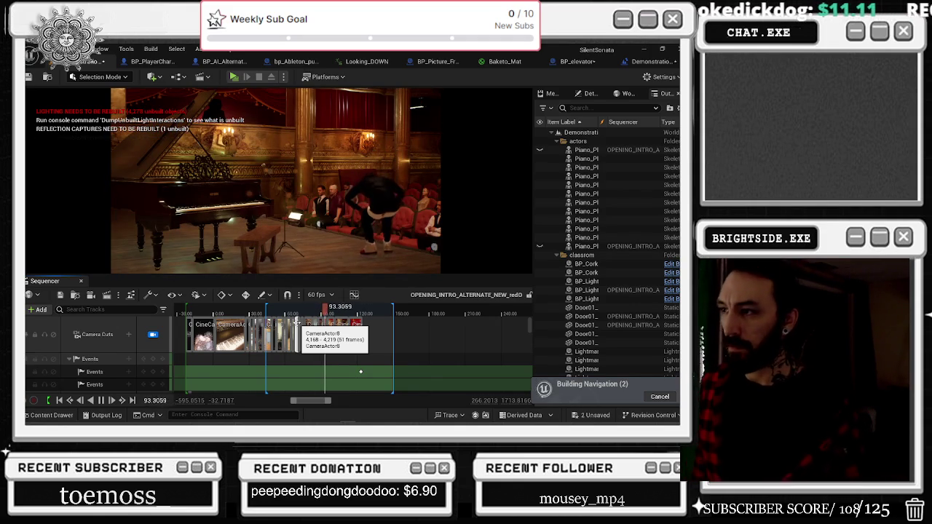
key("space")
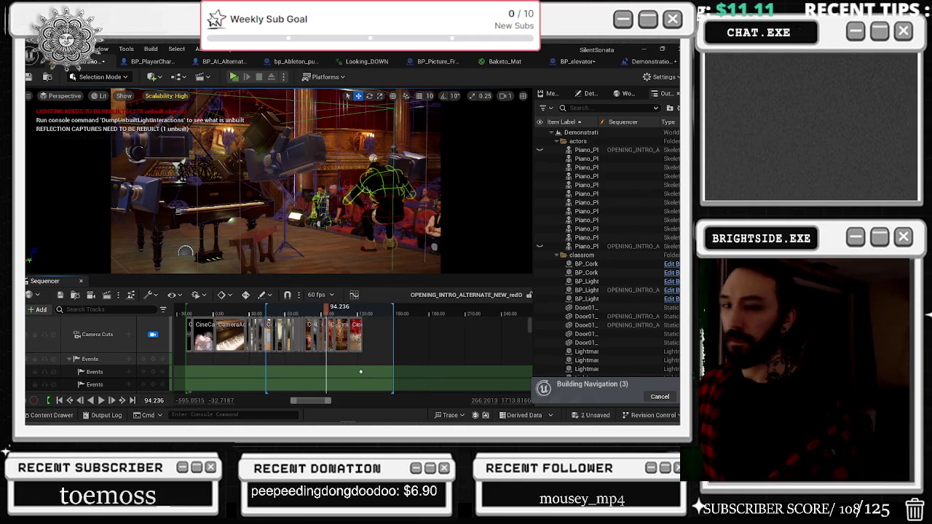
left_click(380, 207)
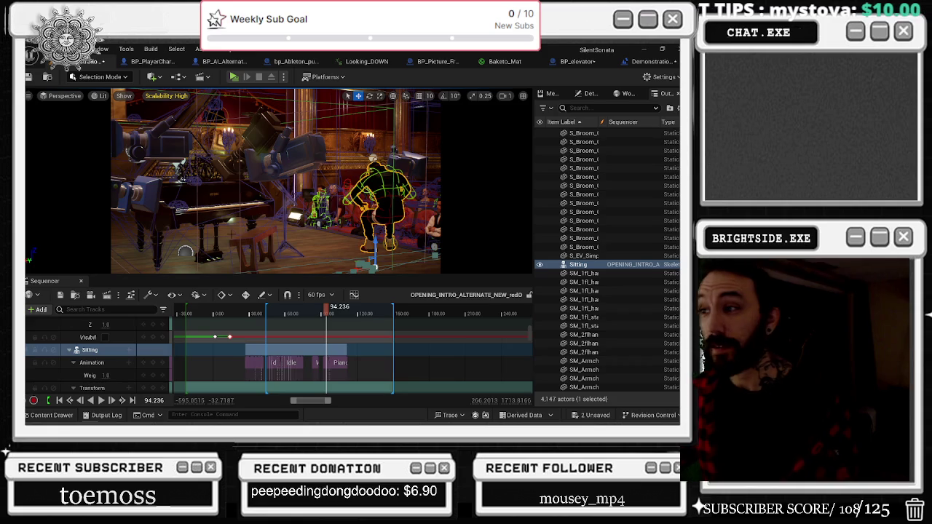
Scrub the playhead between about 72 and 91 to review the Sitting character's clips.
left_click(322, 313)
mouse_move(322, 313)
left_mouse_down()
mouse_move(328, 327)
mouse_move(304, 323)
left_mouse_up()
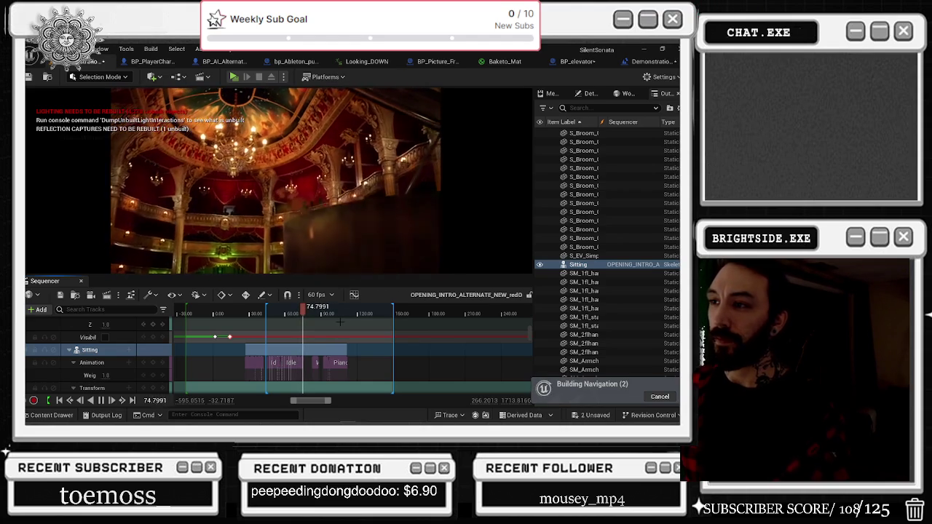
scroll(340, 327, "up", 3)
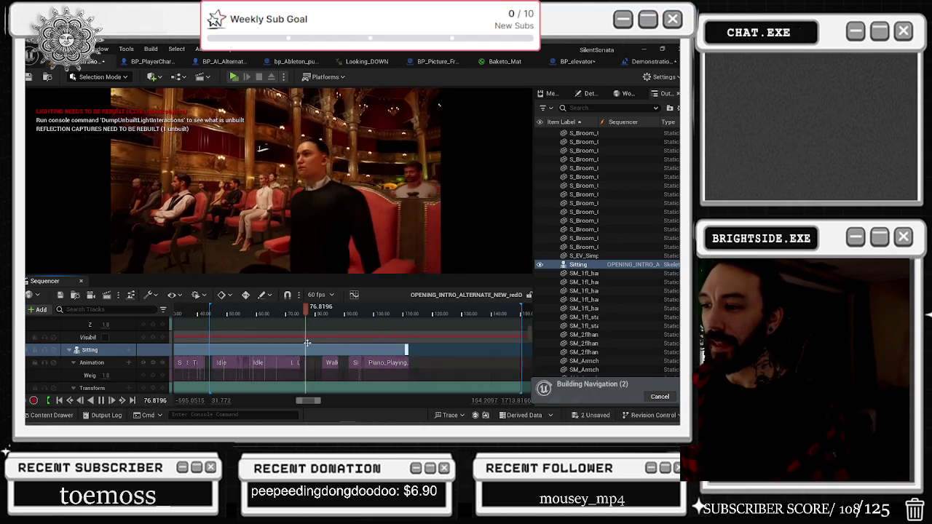
left_click(281, 313)
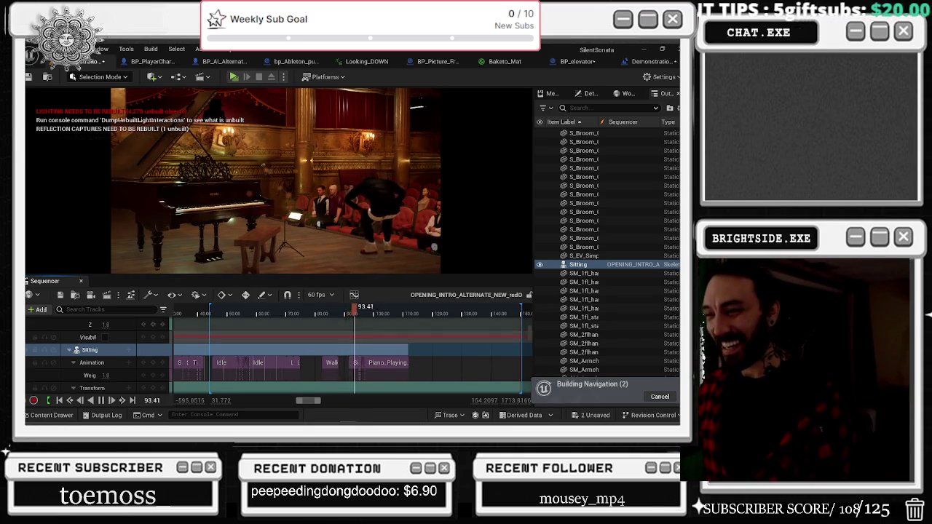
left_click(305, 314)
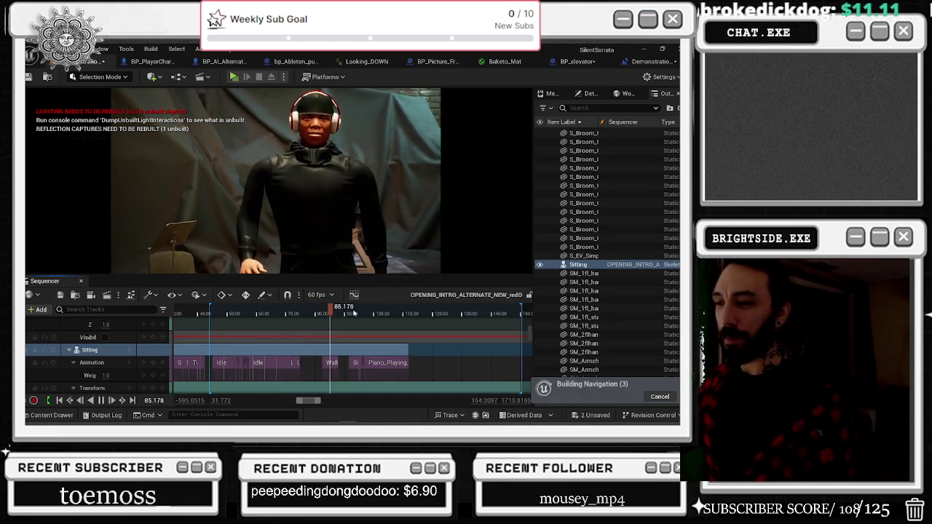
left_click(296, 309)
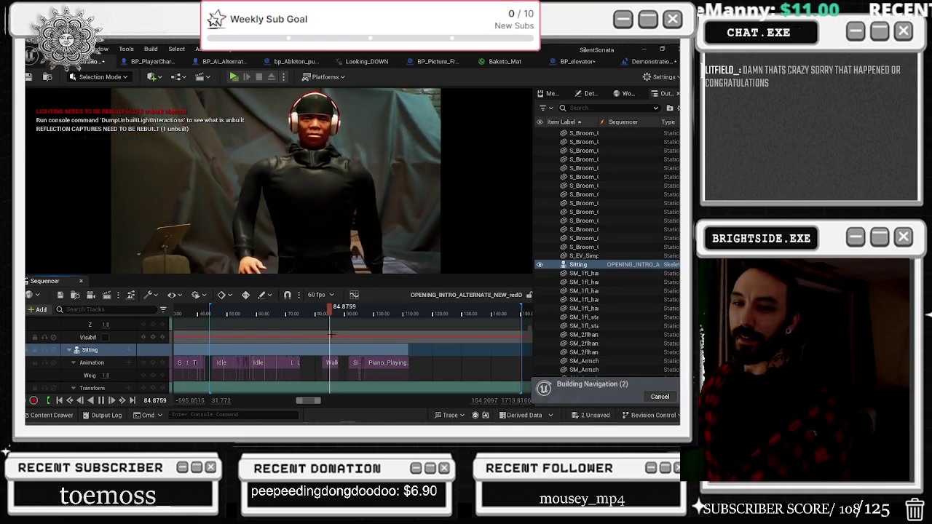
left_click(324, 313)
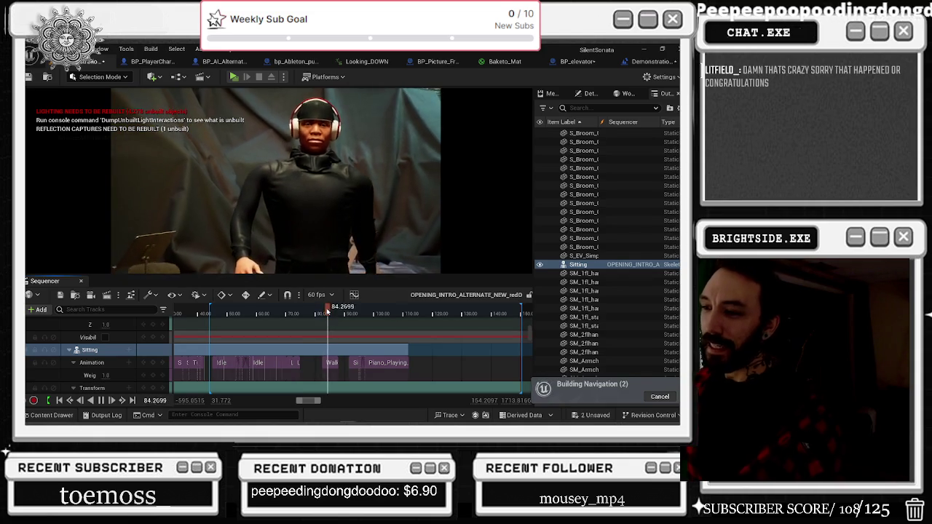
left_click(321, 312)
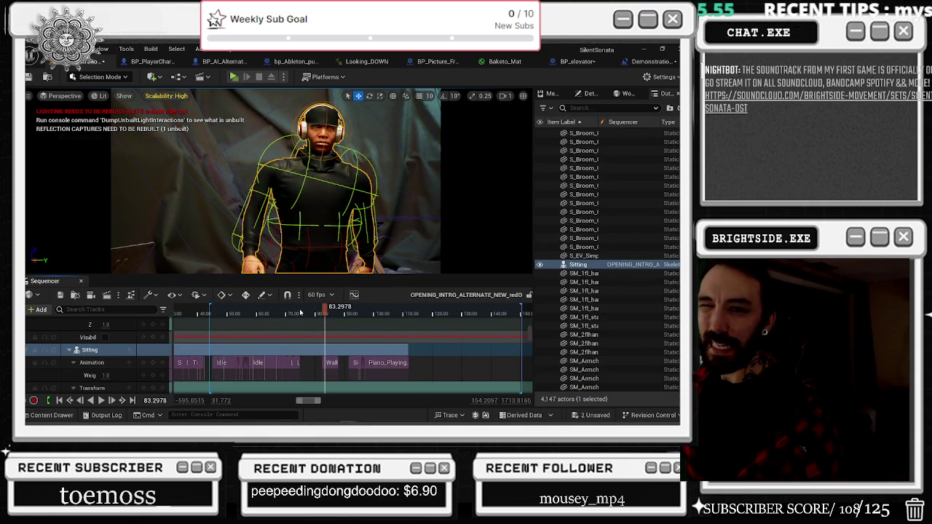
Scrub back, replay the walk from about 79.6, and stop near 92.9 beside the bench.
scroll(300, 311, "left", 2)
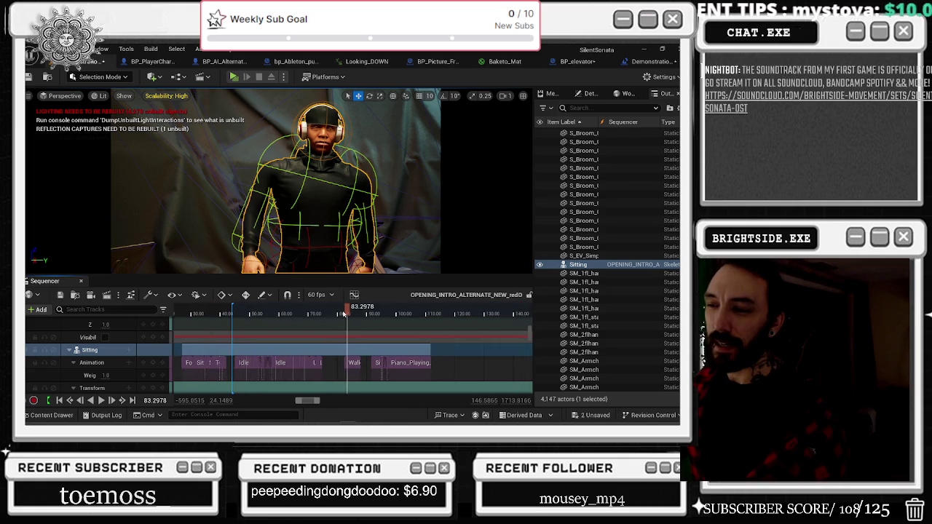
left_click_drag(339, 309, 338, 309)
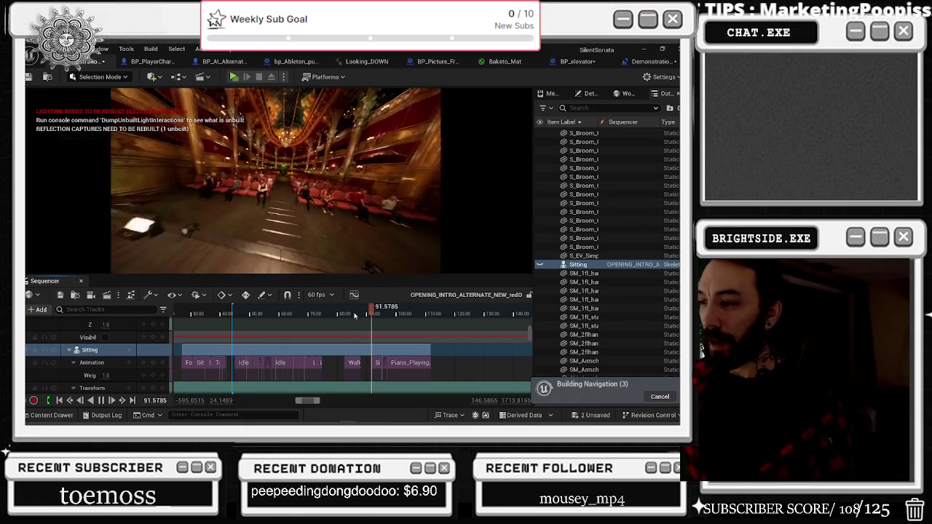
left_click(336, 313)
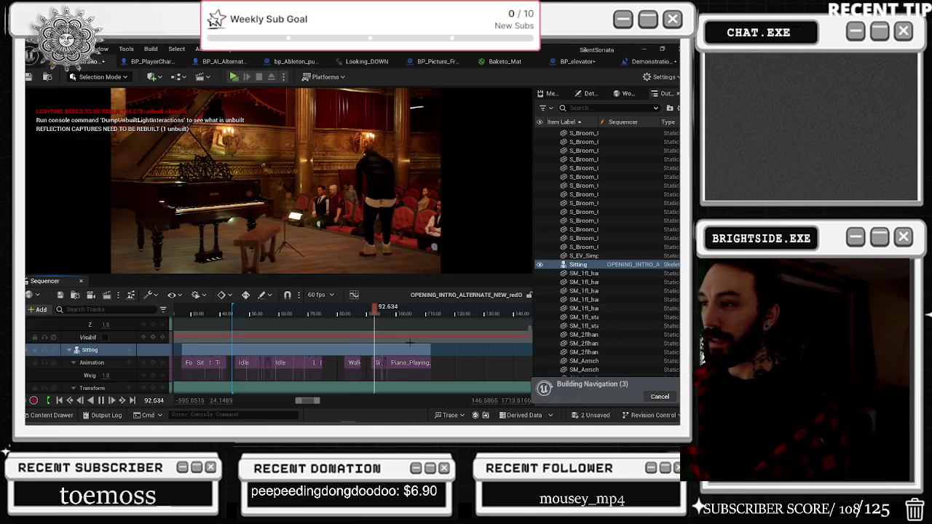
key("space")
left_click(373, 350)
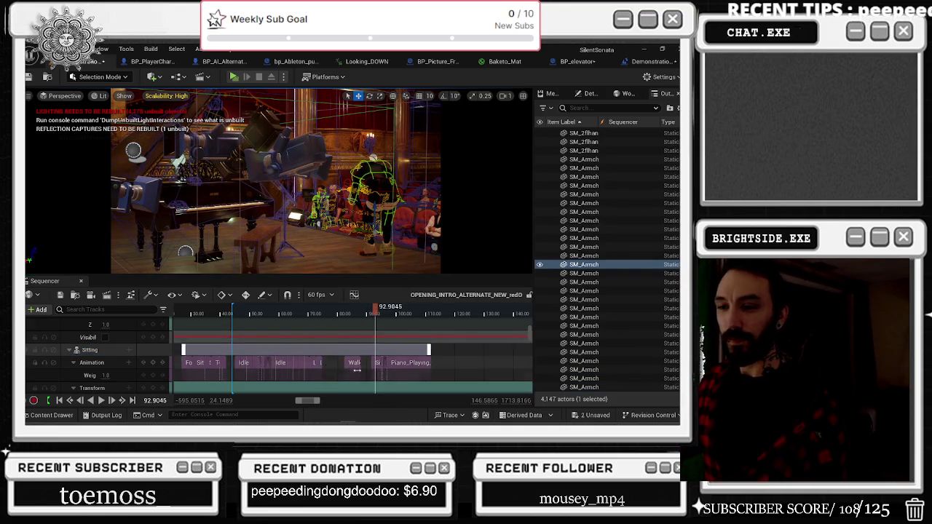
Set the Sit_To_Stand section's Match With This Bone In Previous Clip to Turn Off Matching.
scroll(373, 351, "down", 2)
scroll(373, 351, "up", 3)
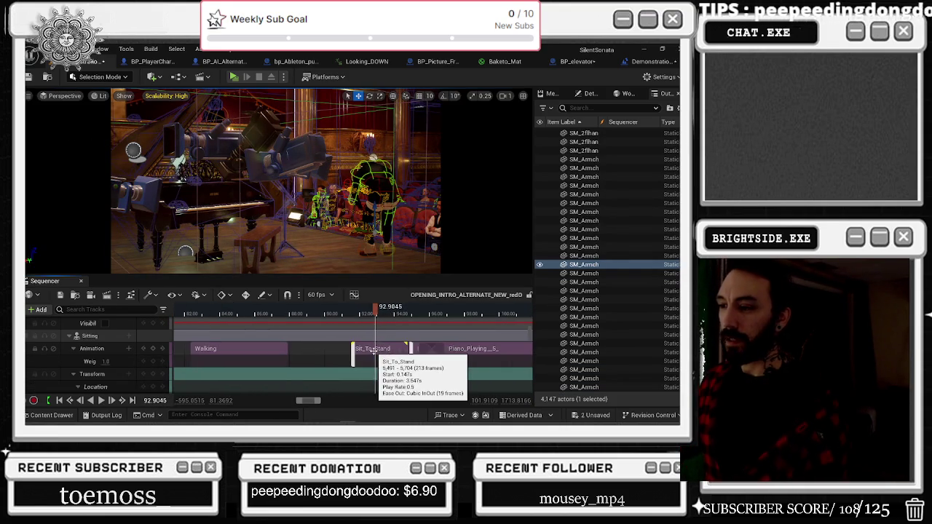
right_click(375, 351)
mouse_move(413, 95)
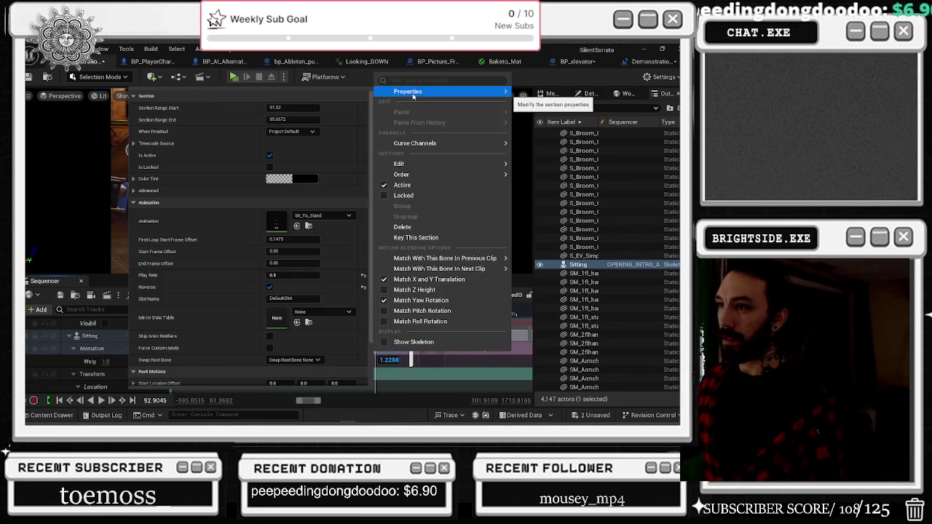
mouse_move(444, 258)
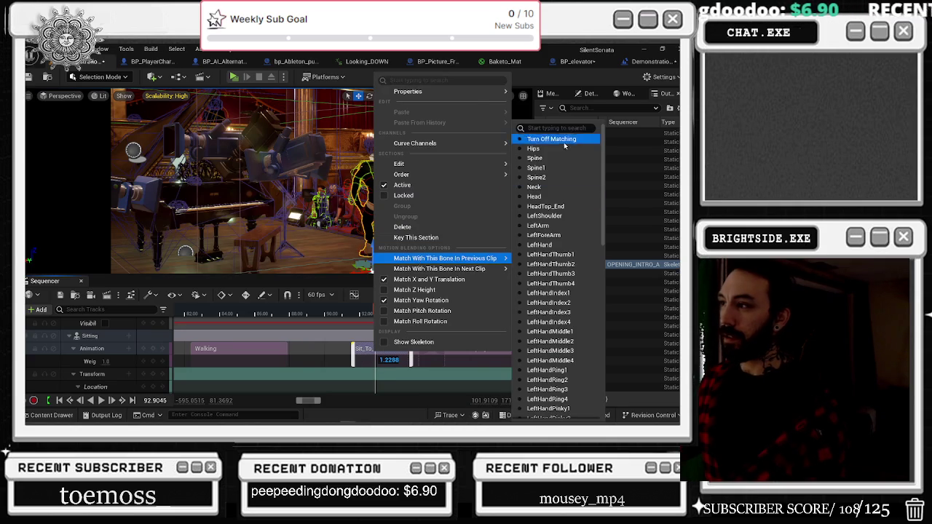
left_click(564, 146)
Play briefly from about 91.5, then return the playhead to 91.63.
scroll(429, 364, "down", 2)
scroll(359, 351, "down", 2)
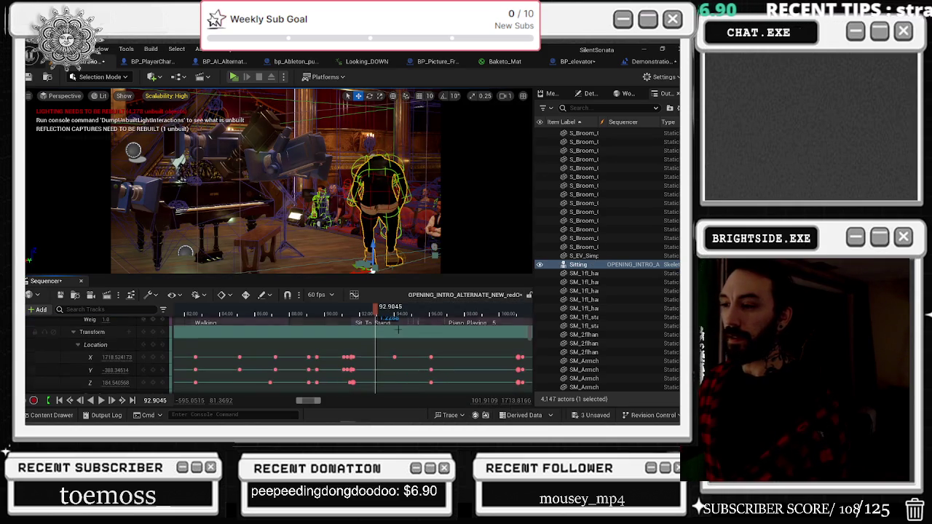
scroll(359, 350, "up", 3)
scroll(359, 350, "up", 2)
left_click(284, 314)
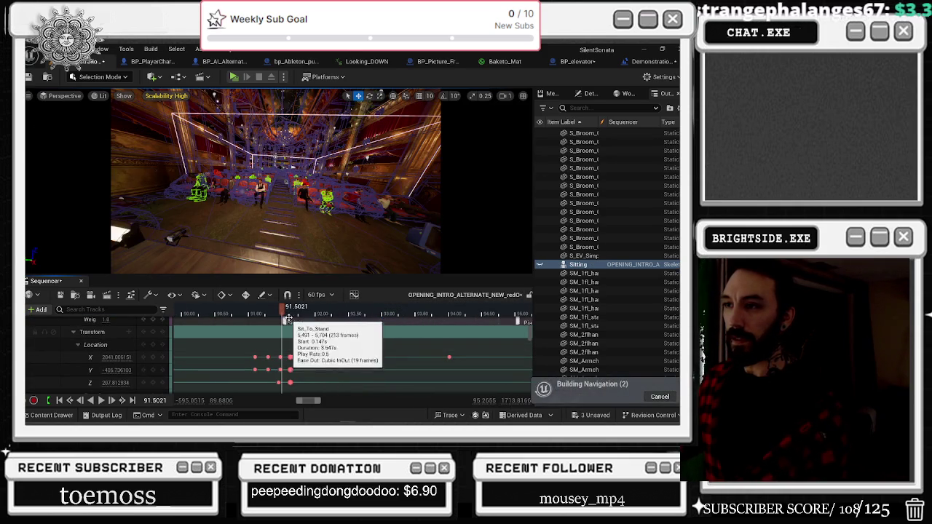
key("space")
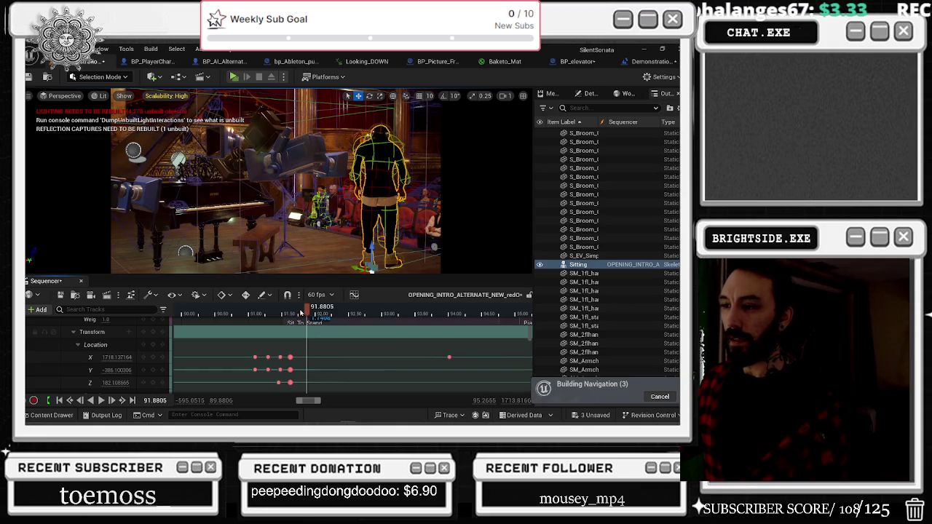
left_click(290, 314)
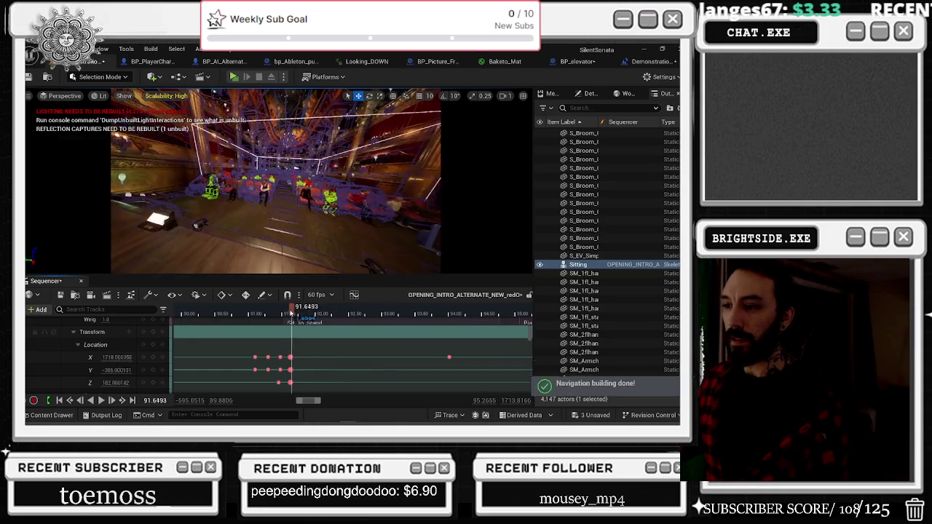
Select the X location key at 91.63 and scrub to 91.71 to bring the character back.
left_click(268, 357)
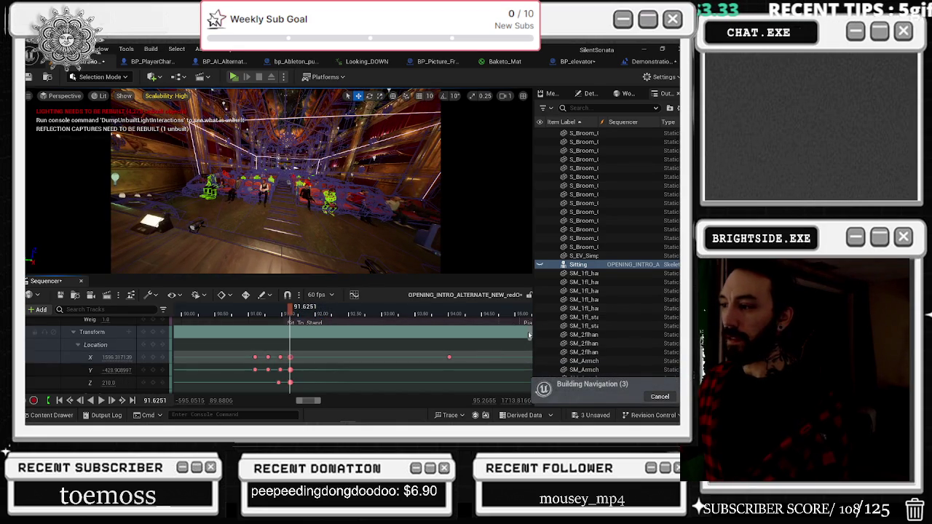
scroll(528, 336, "up", 5)
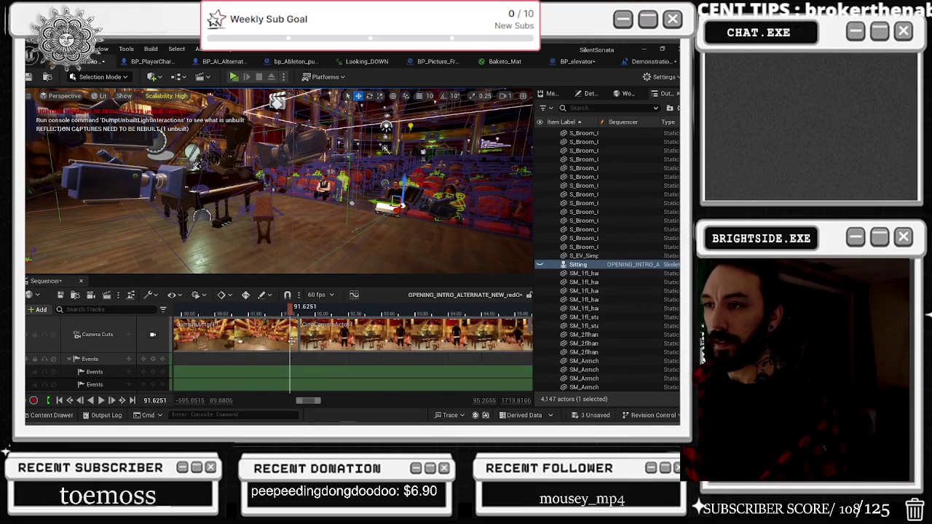
left_click_drag(291, 343, 297, 343)
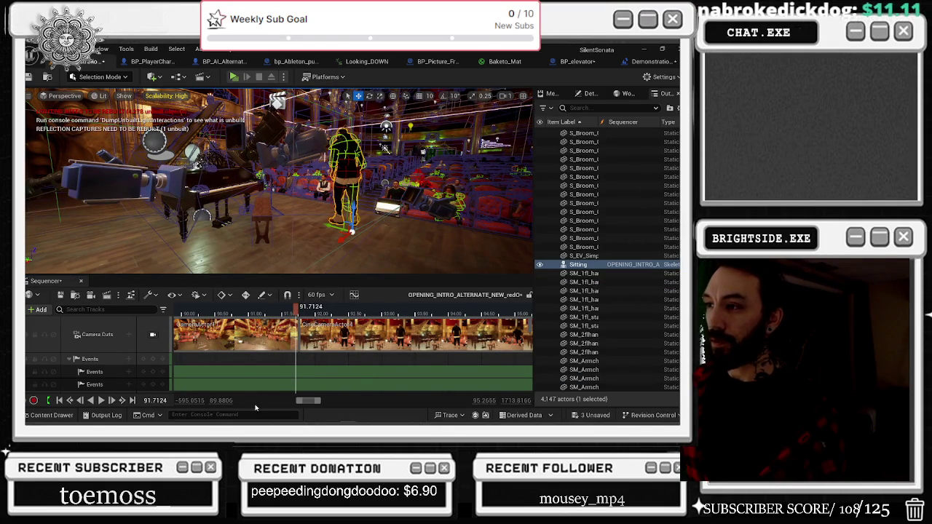
scroll(314, 368, "down", 8)
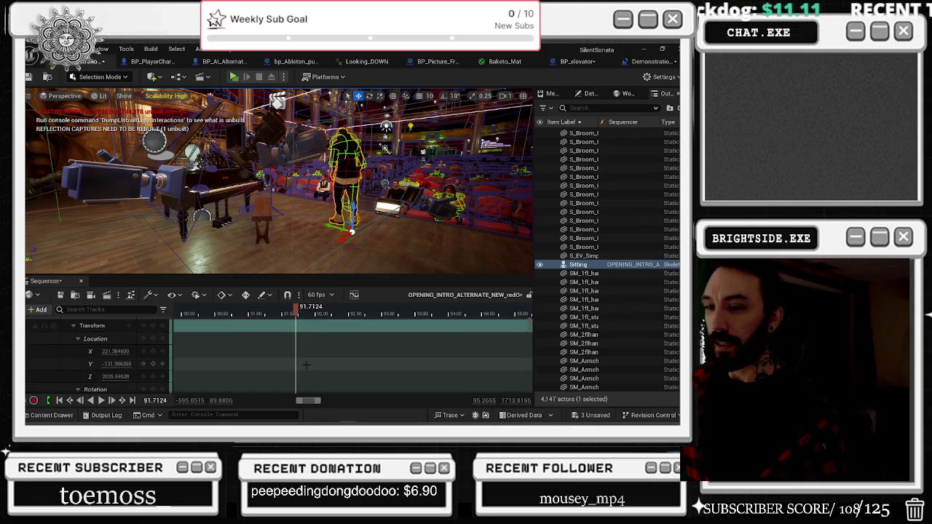
scroll(315, 368, "up", 3)
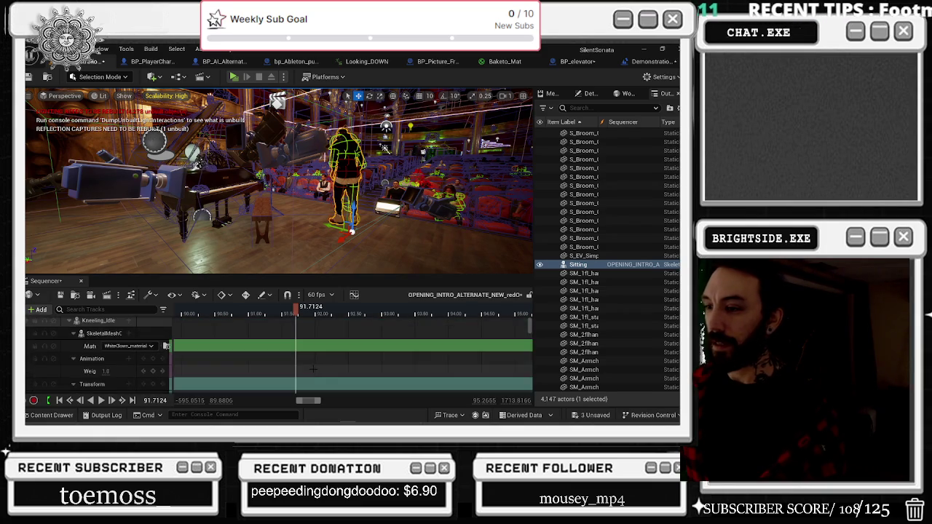
scroll(313, 369, "down", 5)
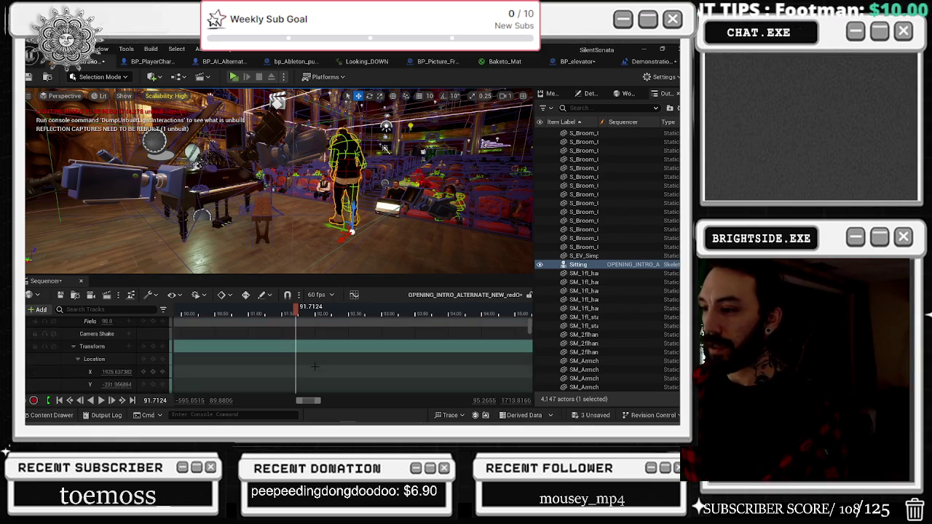
scroll(310, 369, "down", 5)
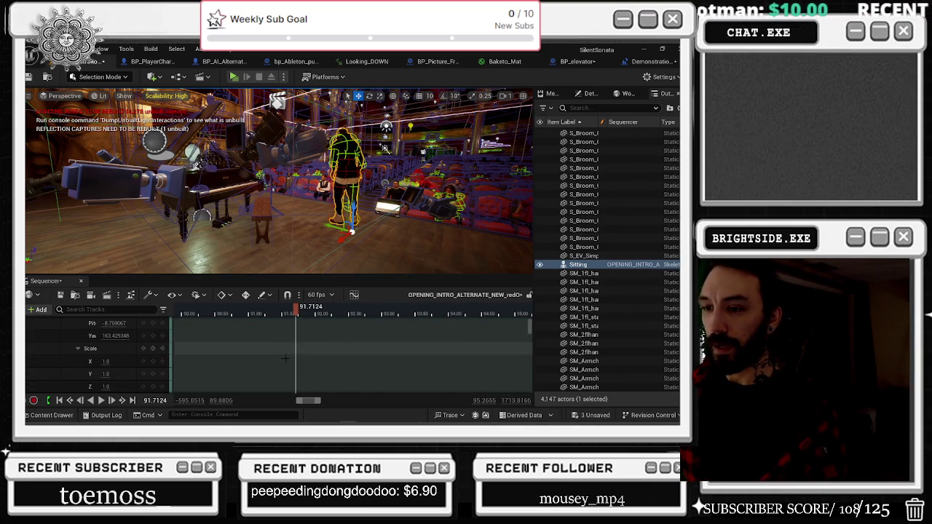
scroll(292, 369, "down", 3)
left_click(344, 237)
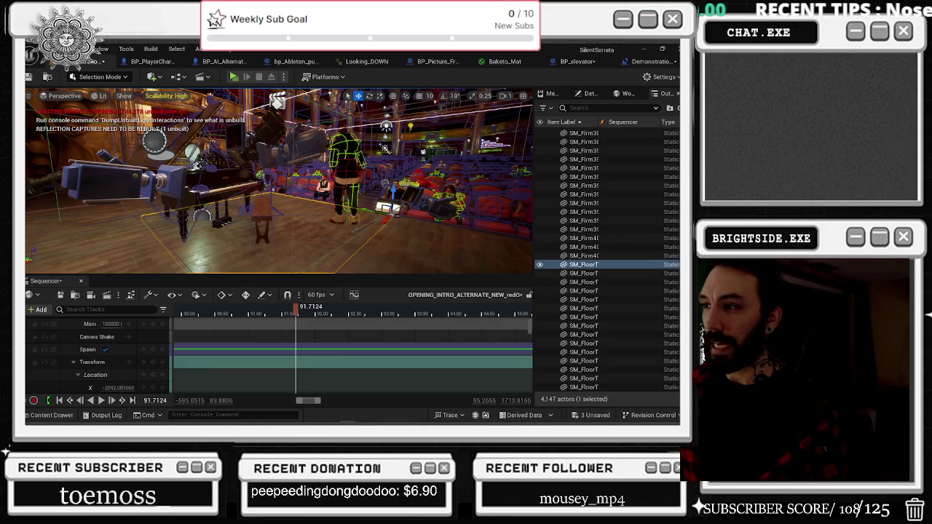
left_click(345, 182)
scroll(139, 357, "down", 2)
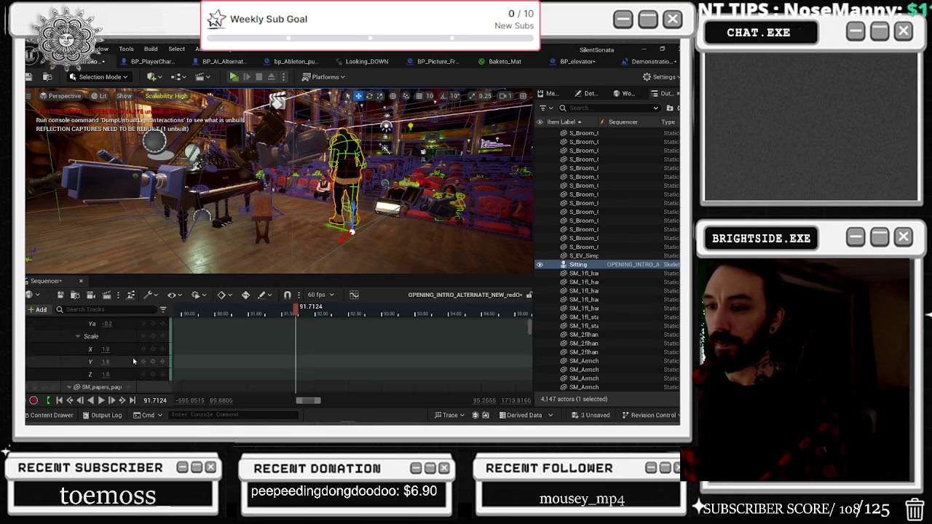
scroll(139, 357, "up", 3)
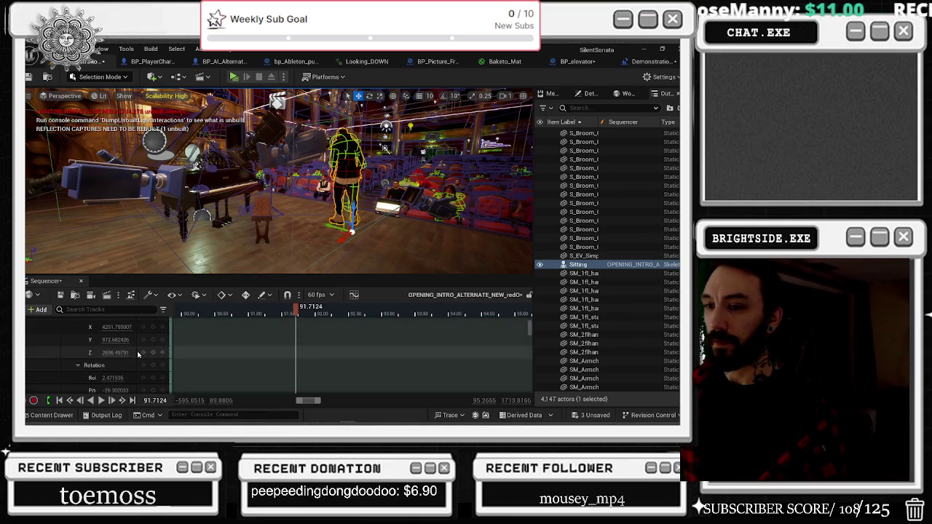
left_click(299, 245)
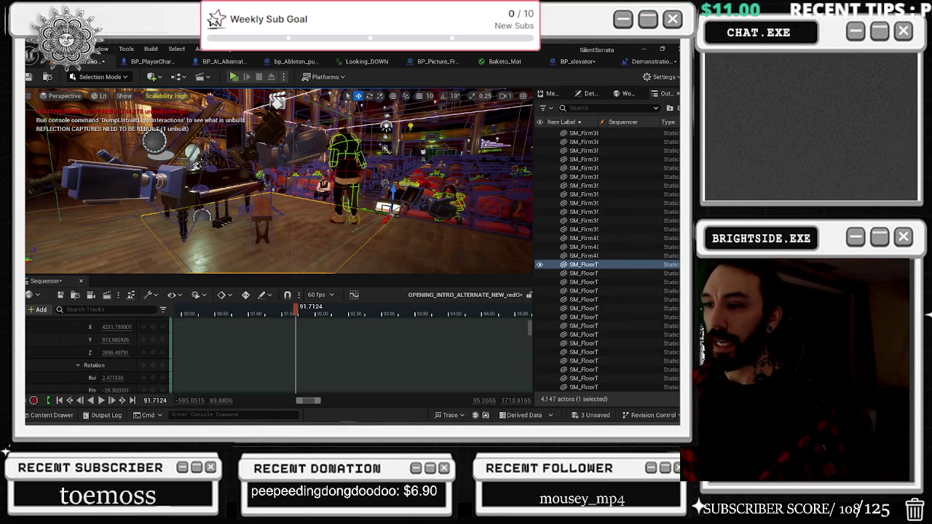
key("ctrl+z")
key("ctrl+y")
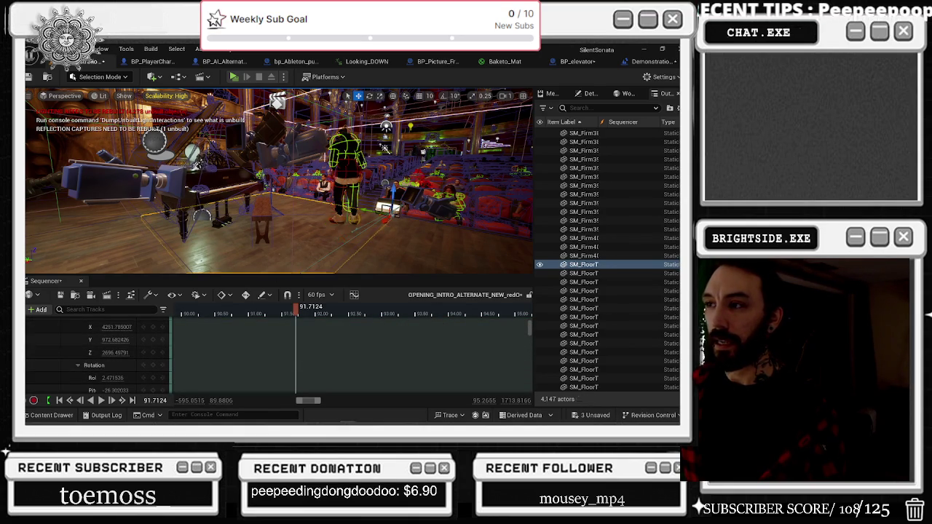
key("ctrl+z")
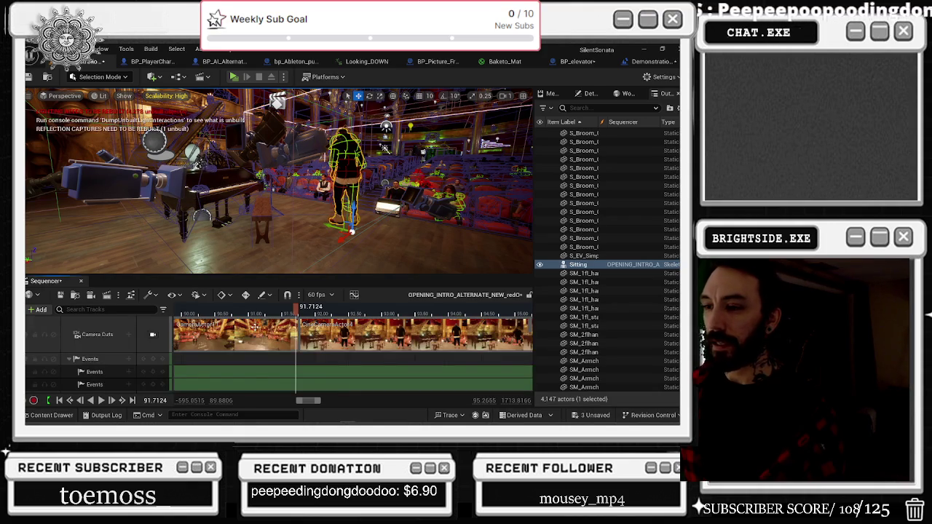
left_click(71, 360)
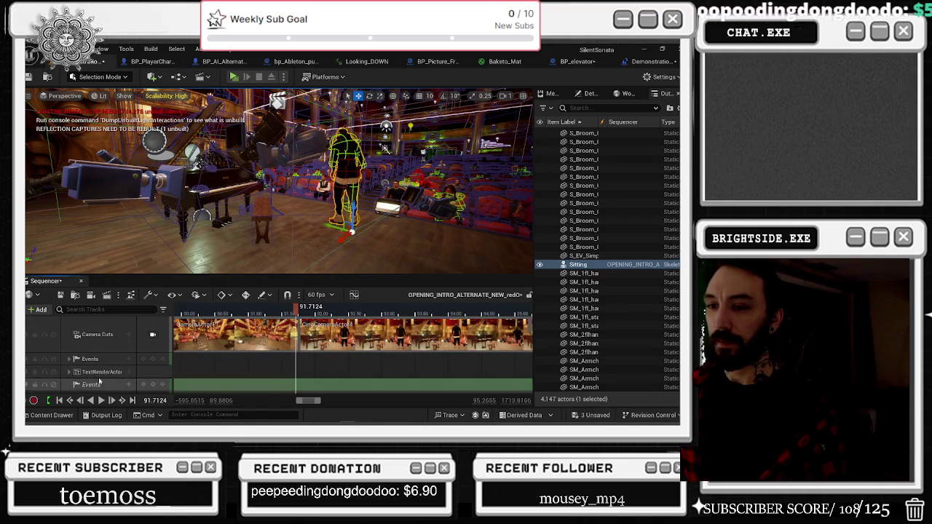
scroll(95, 371, "down", 2)
left_click(69, 353)
left_click(94, 366)
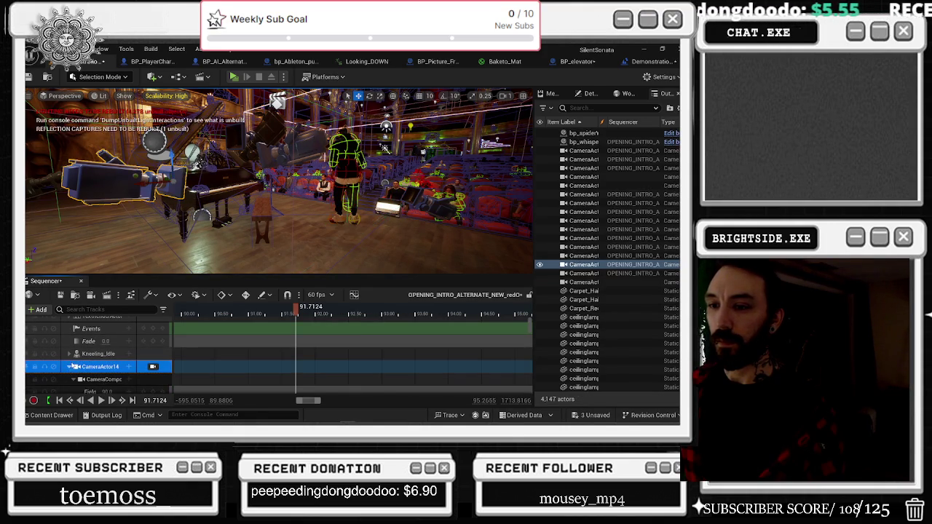
scroll(69, 377, "up", 3)
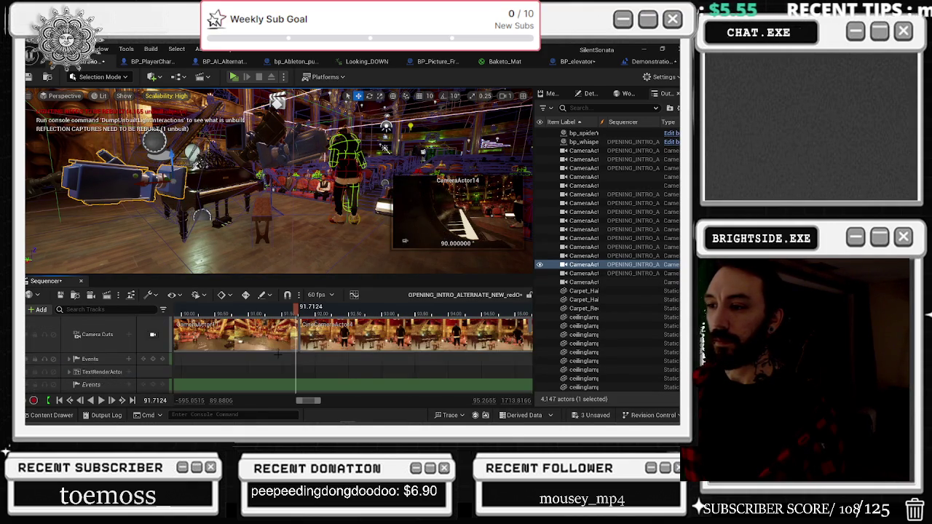
left_click(346, 189)
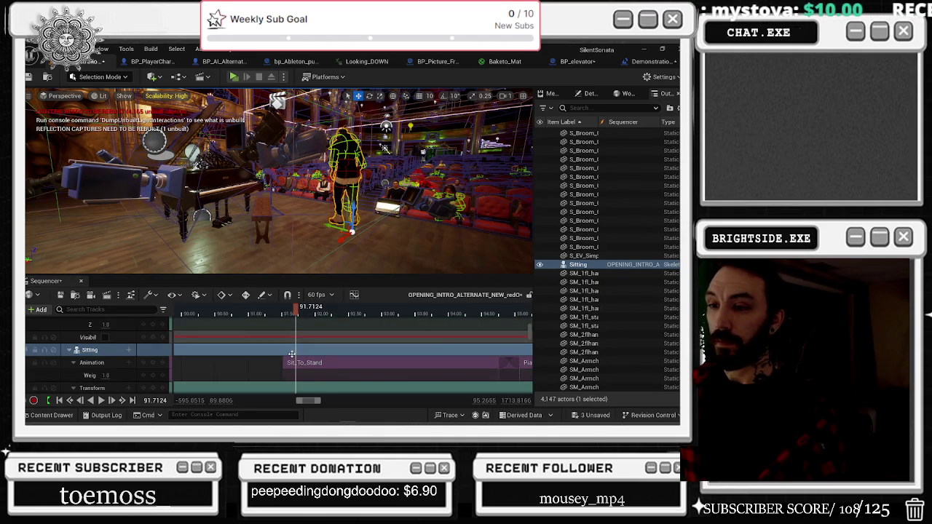
Scrub around 91.8–91.9 and replay the cinematic from just before the sit.
mouse_move(243, 424)
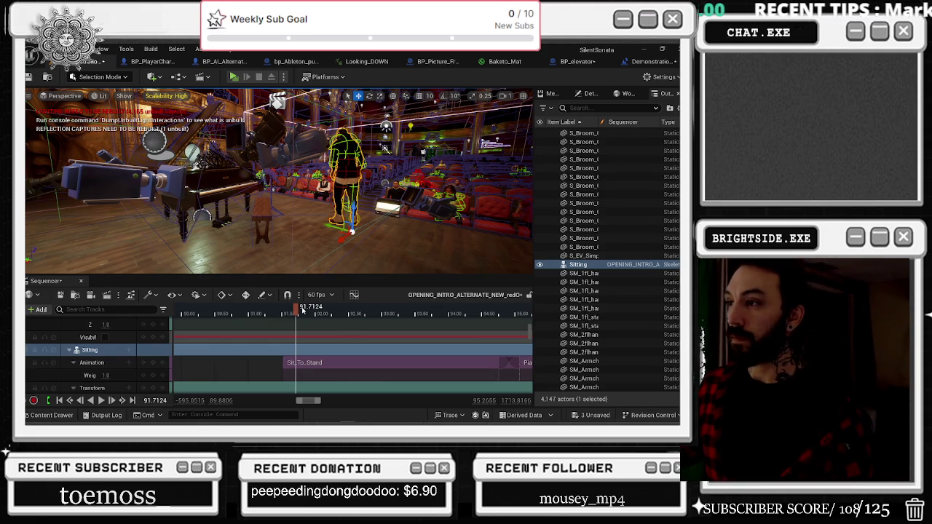
left_click(300, 317)
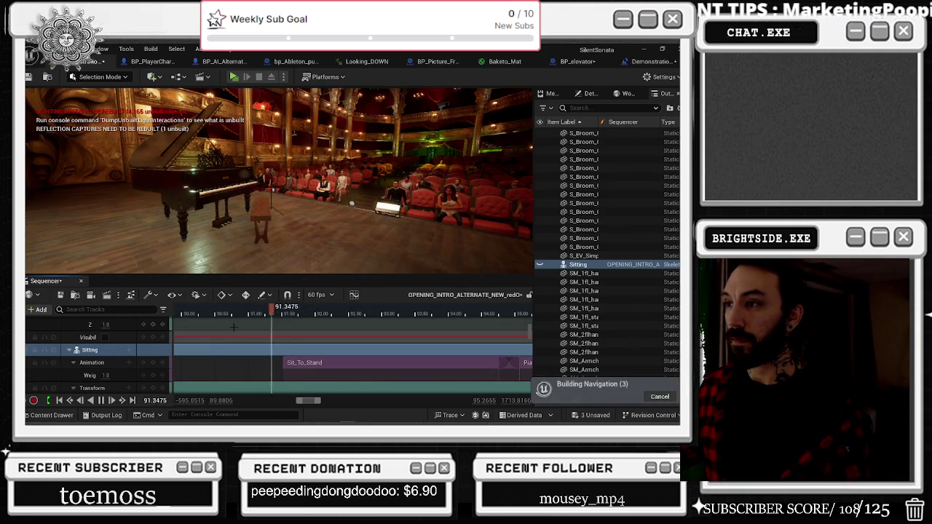
left_click_drag(301, 317, 310, 317)
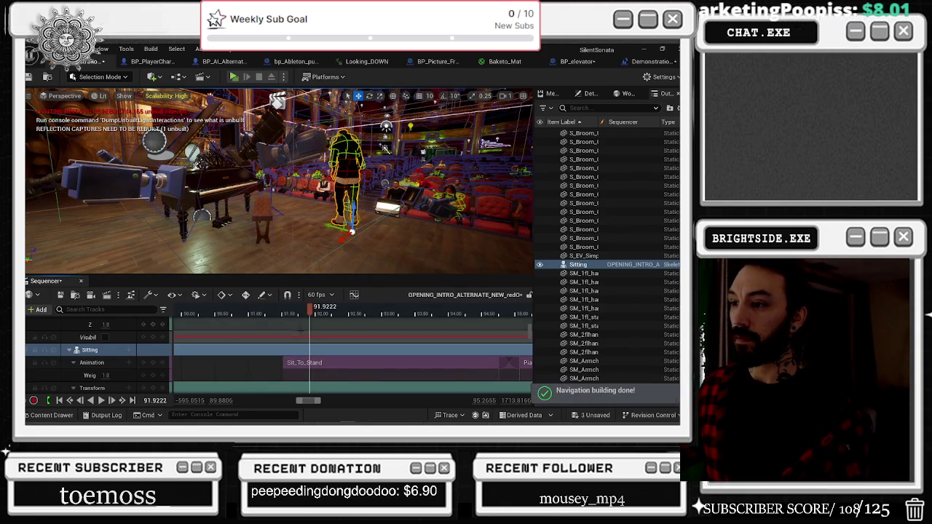
left_click(231, 316)
key("space")
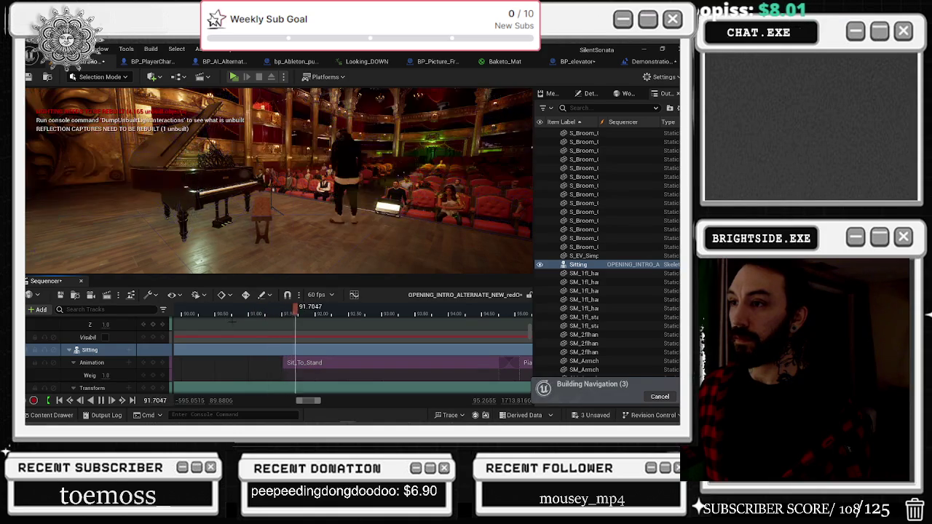
key("space")
Inspect the Sit_To_Stand clip's timing and step to the 91.64 transform key.
left_click(313, 366)
left_click(314, 365)
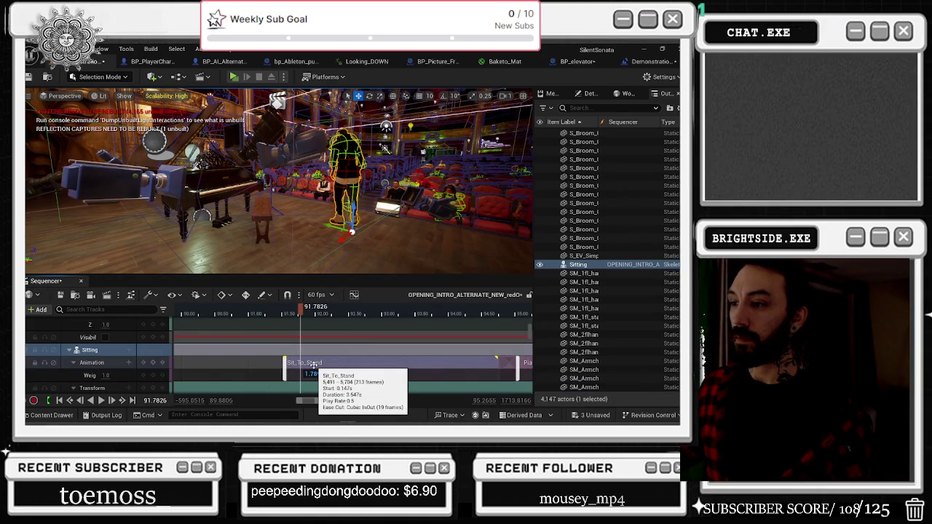
scroll(312, 362, "down", 4)
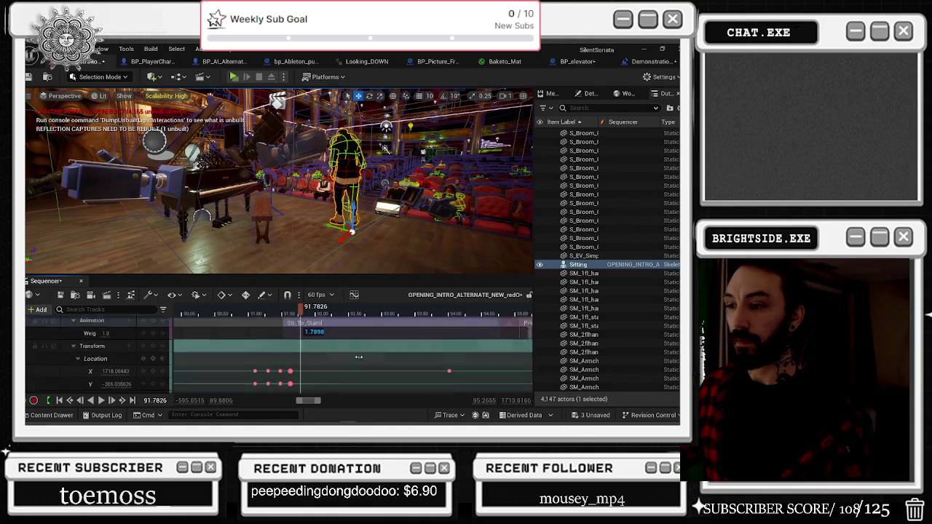
key("comma")
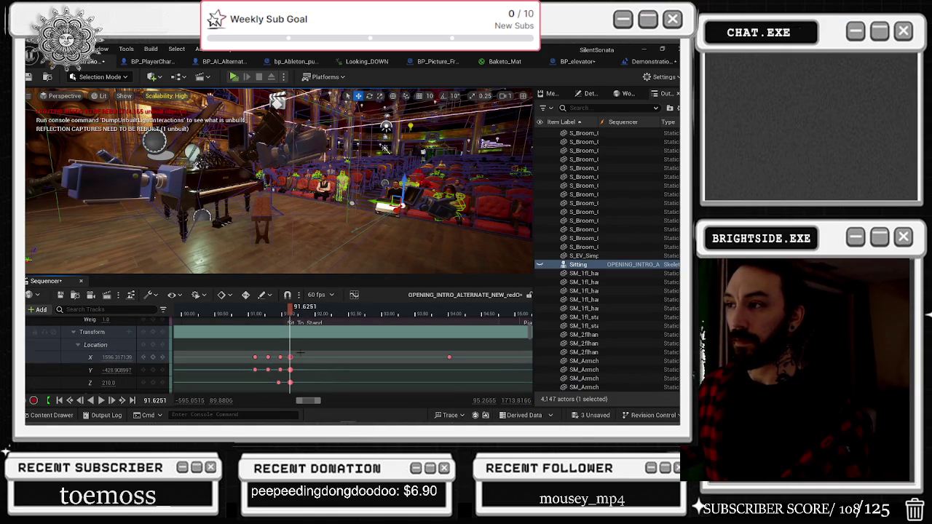
scroll(290, 364, "down", 4)
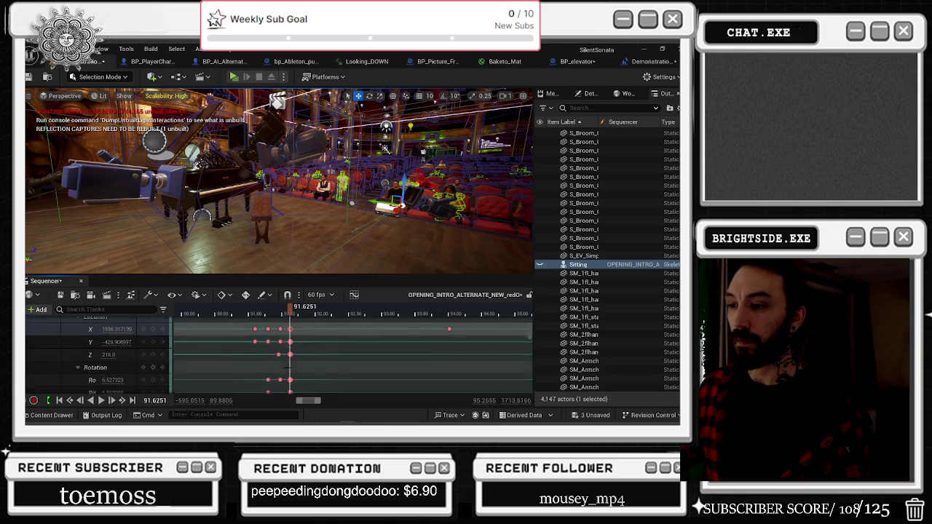
scroll(289, 365, "up", 4)
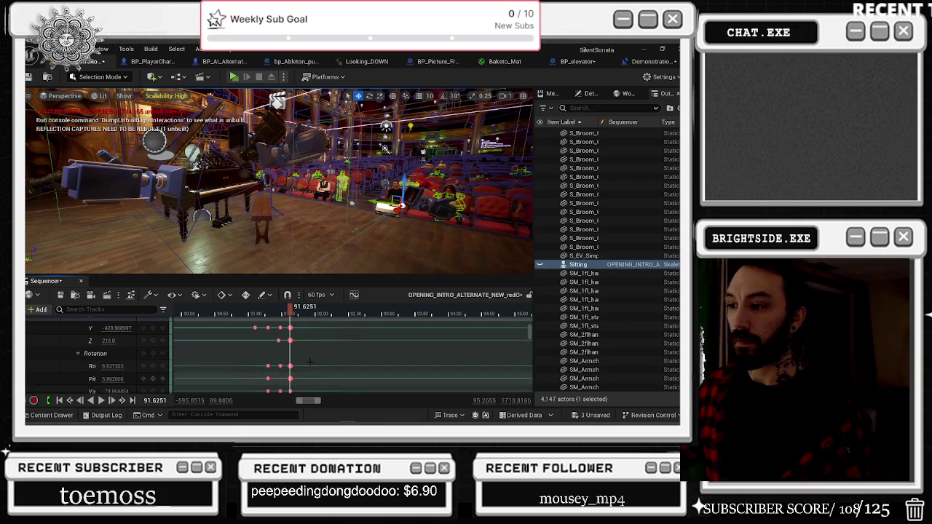
scroll(289, 364, "up", 1)
scroll(295, 331, "up", 5)
left_click(298, 329)
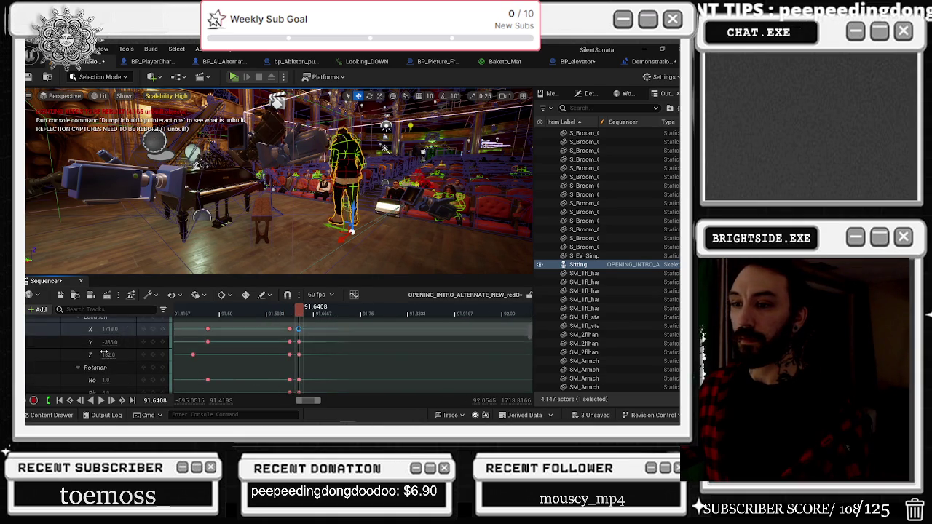
Key the pianist's Location X to 1834 and turn her yaw to -158 toward the piano.
mouse_move(109, 330)
left_mouse_down()
mouse_move(127, 329)
mouse_move(133, 348)
mouse_move(92, 341)
left_mouse_up()
scroll(115, 354, "down", 2)
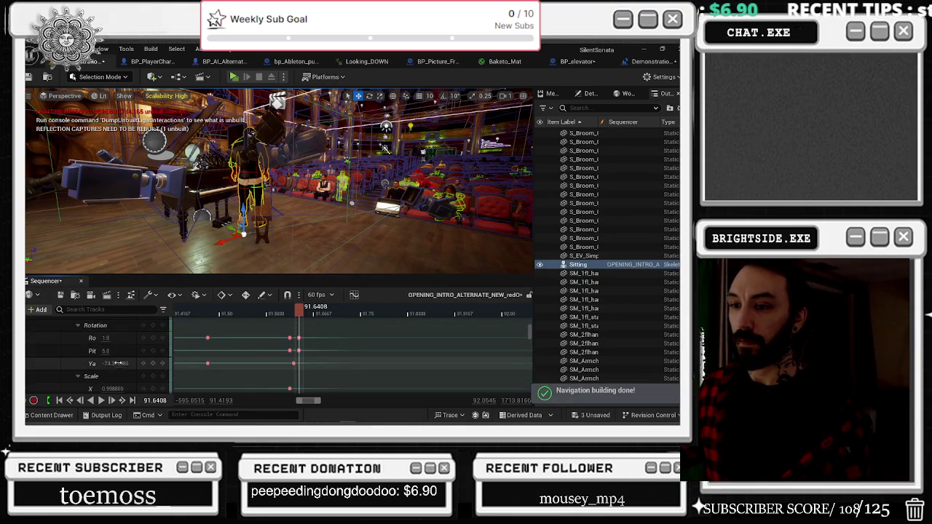
left_click_drag(115, 366, 86, 366)
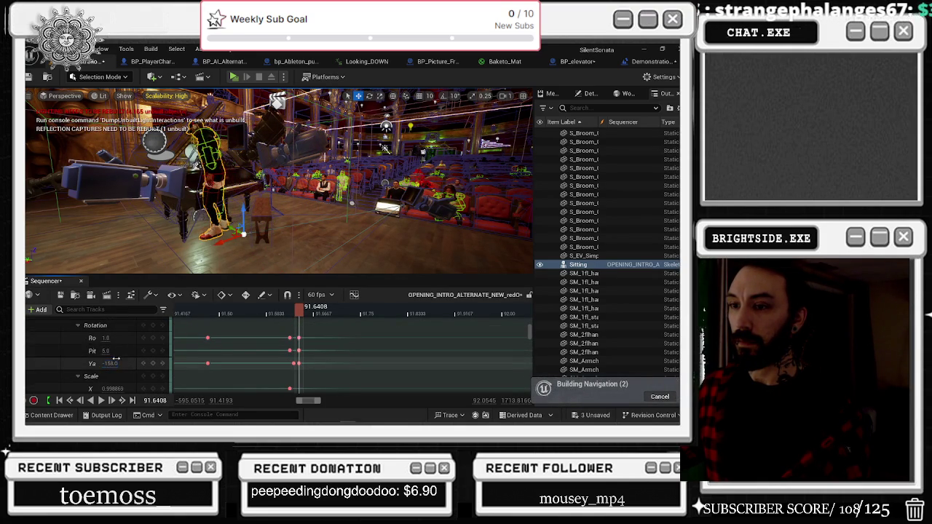
scroll(95, 349, "up", 2)
type("1805")
key("Return")
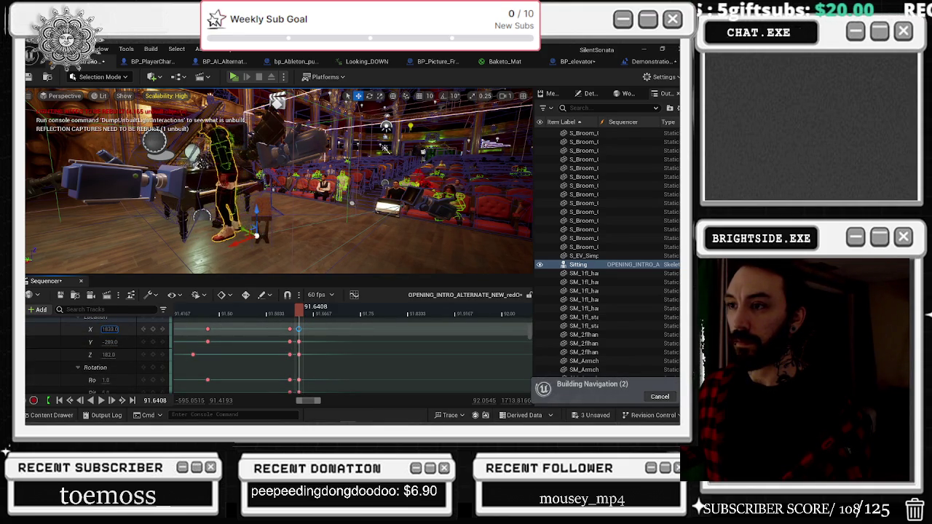
type("1834")
key("Return")
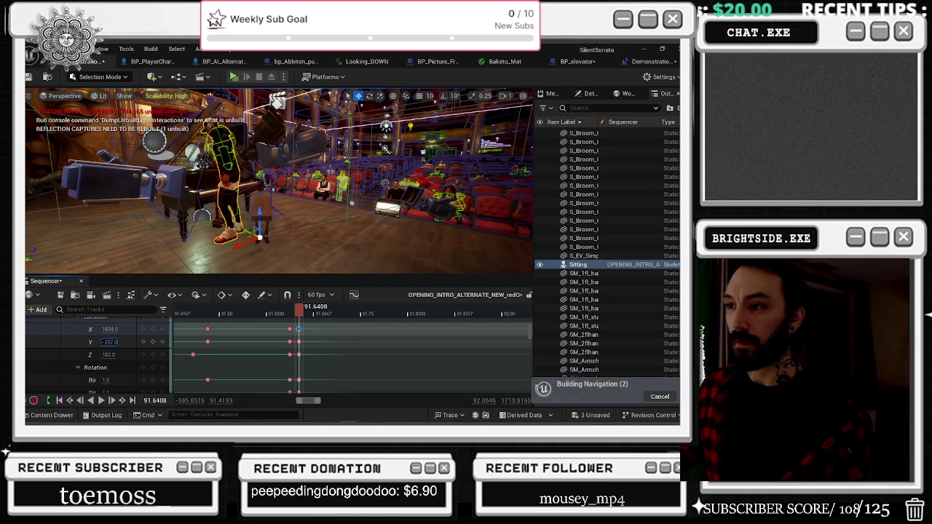
Refresh the key values and play back the walk to the bench.
left_click_drag(299, 312, 263, 315)
key("space")
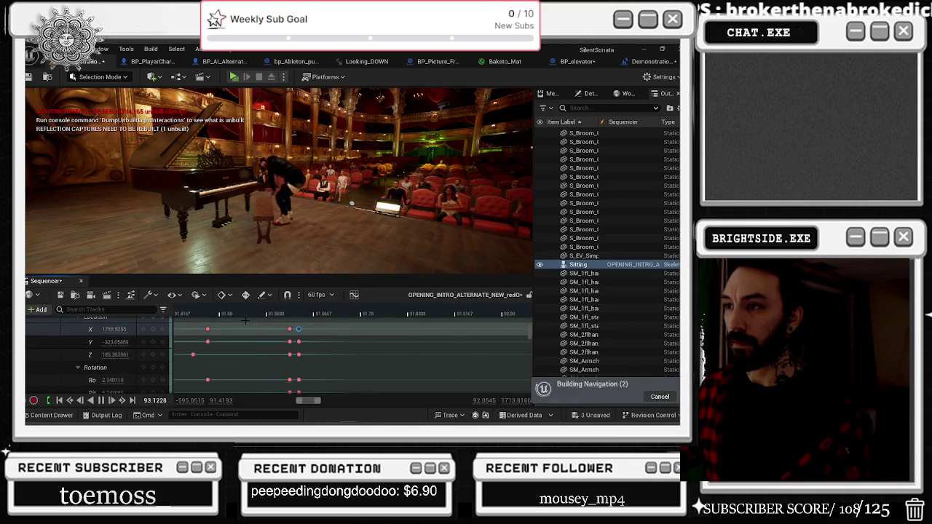
scroll(365, 347, "down", 5)
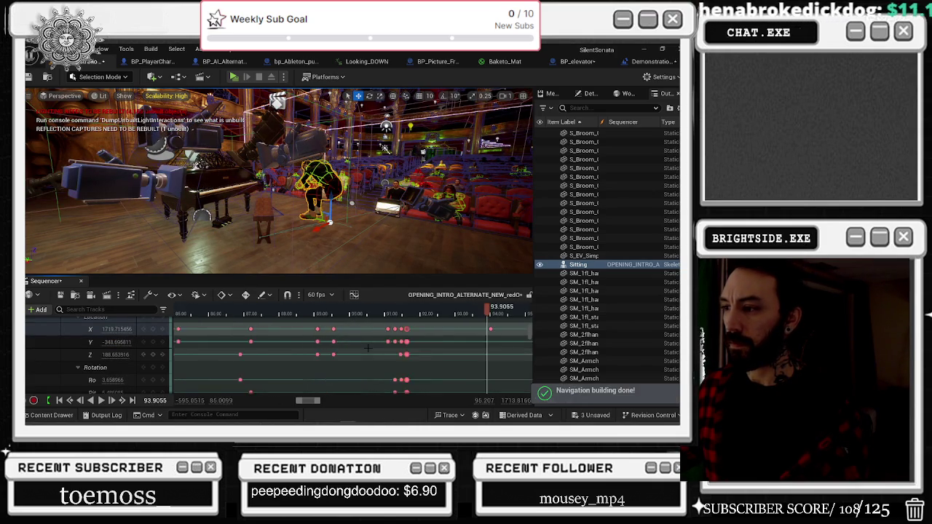
Marquee-select the Sitting character's transform keys around 93.9 and delete them.
scroll(461, 340, "right", 3)
scroll(313, 343, "up", 2)
scroll(318, 340, "down", 2)
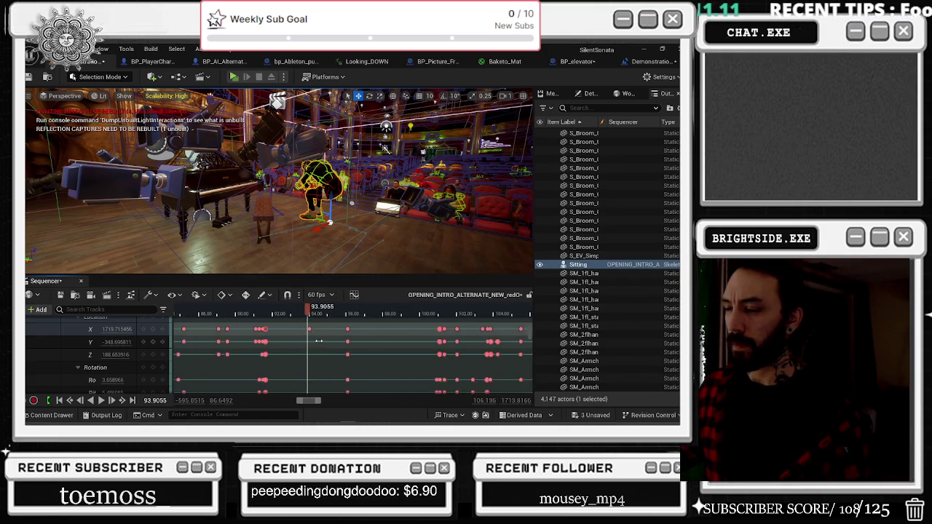
scroll(361, 342, "down", 1)
scroll(360, 342, "down", 2)
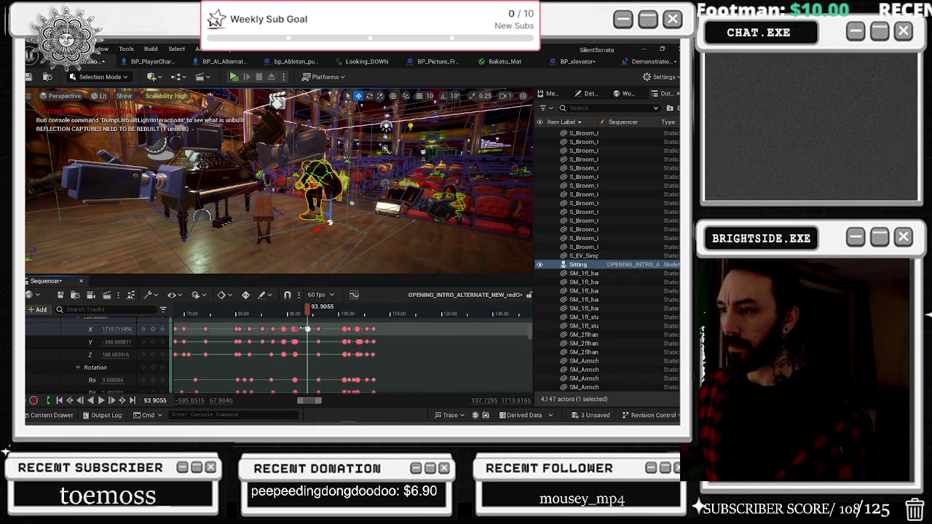
mouse_move(302, 325)
left_mouse_down()
mouse_move(334, 399)
mouse_move(375, 393)
mouse_move(377, 383)
left_mouse_up()
key("Delete")
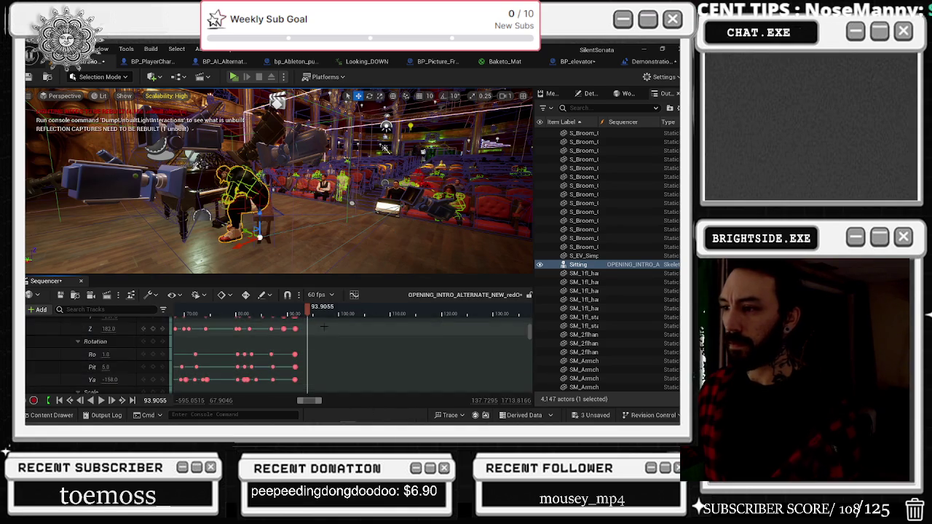
Play from about 88 seconds to confirm she stays seated at the piano.
left_click(274, 313)
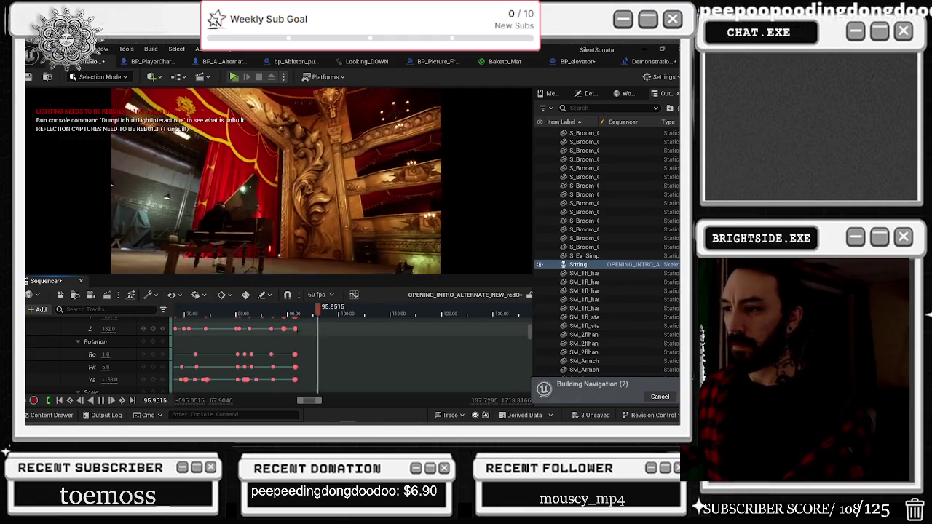
left_click_drag(318, 307, 298, 307)
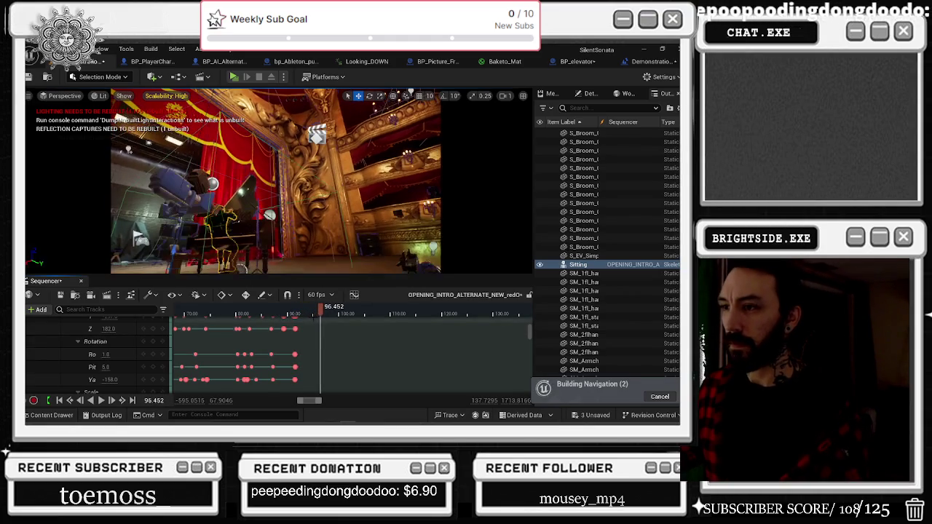
scroll(302, 340, "up", 1)
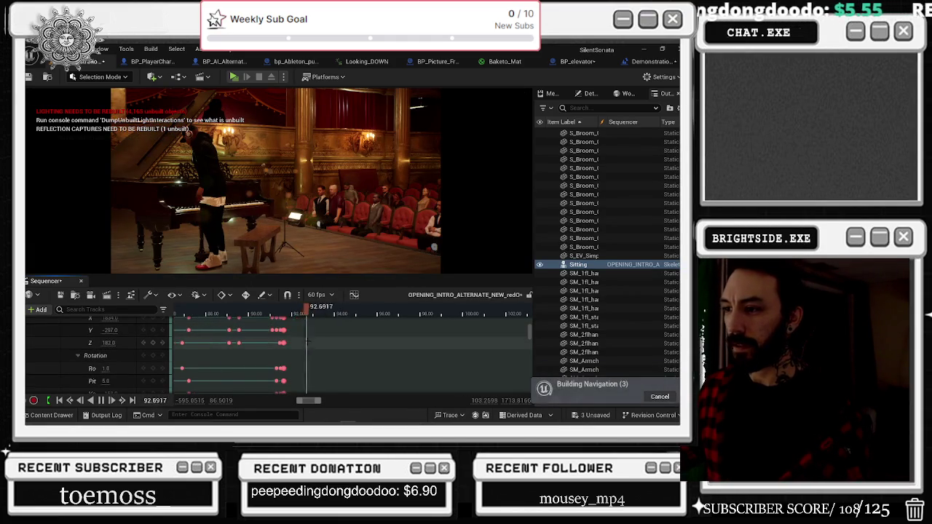
scroll(317, 340, "up", 5)
scroll(317, 340, "up", 3)
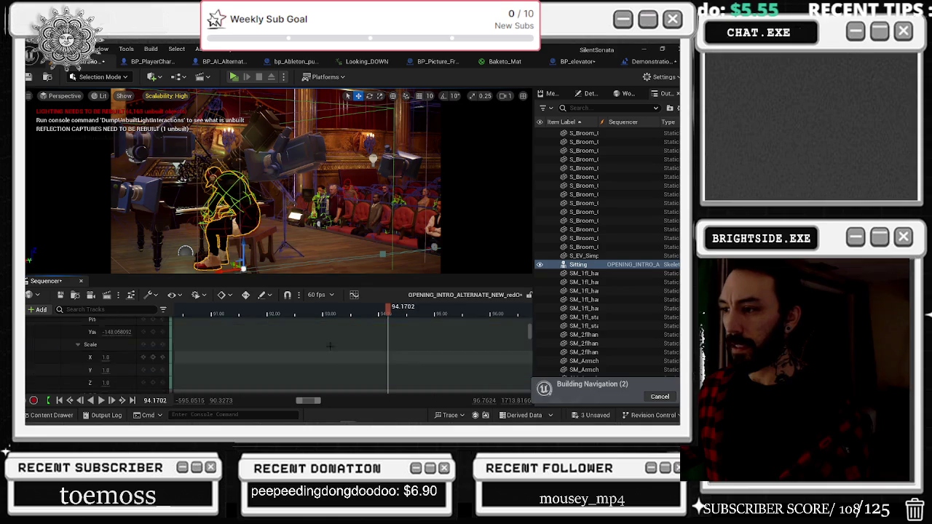
Choose LeftFoot under Match With This Bone In Previous Clip for the Piano_Playing_5 section.
right_click(467, 353)
left_click(444, 352)
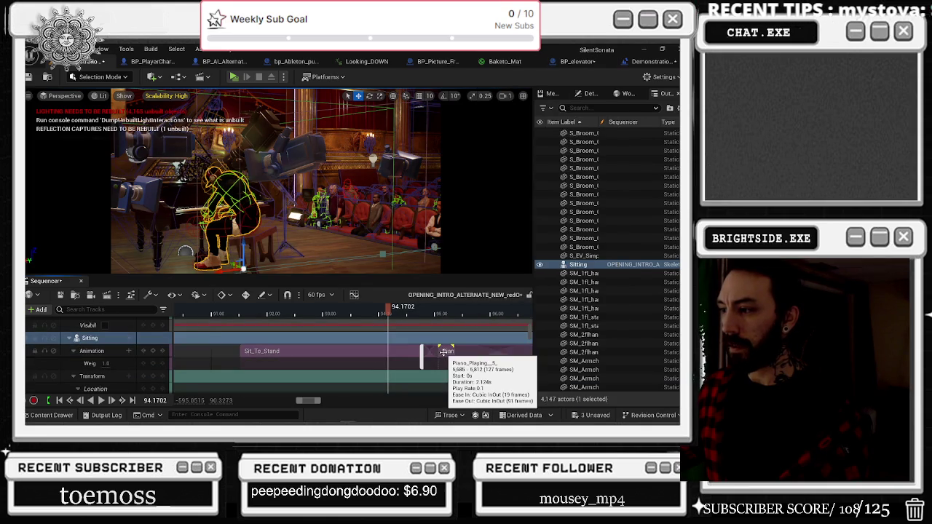
right_click(444, 352)
mouse_move(514, 260)
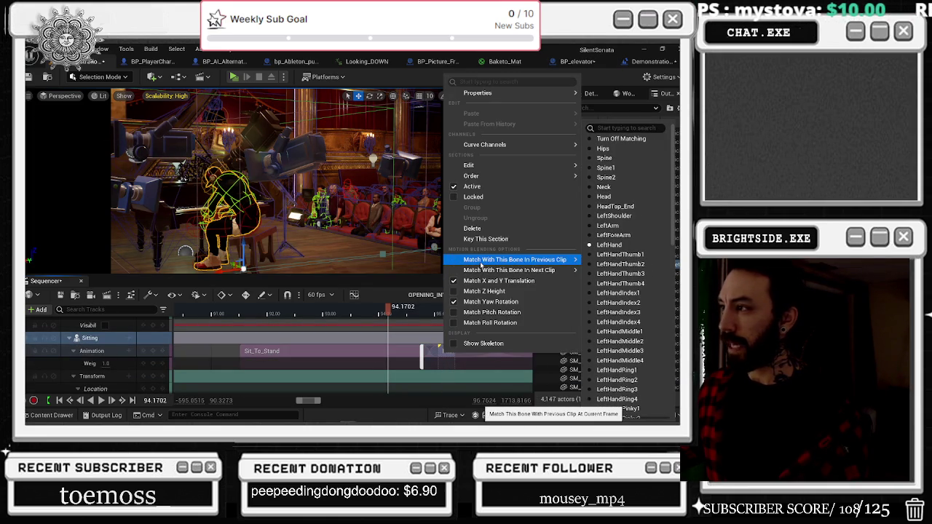
scroll(624, 297, "down", 5)
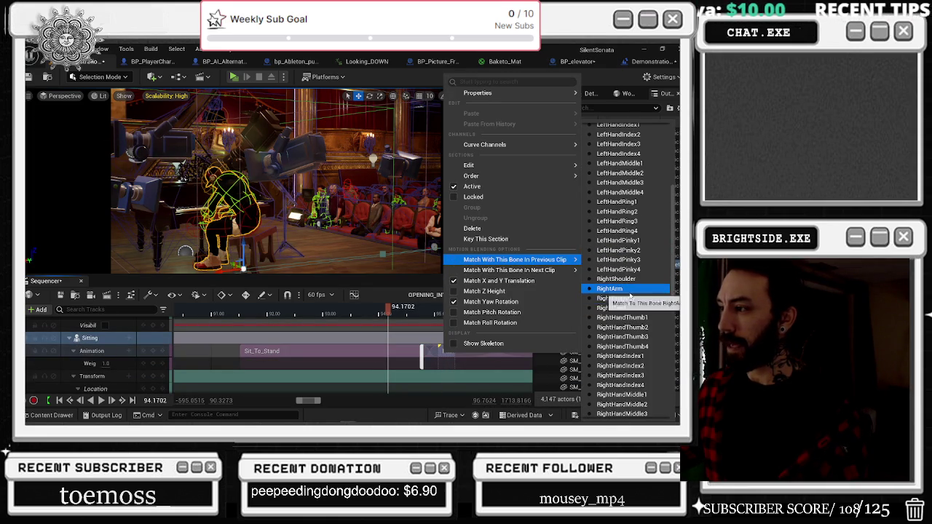
scroll(638, 321, "down", 6)
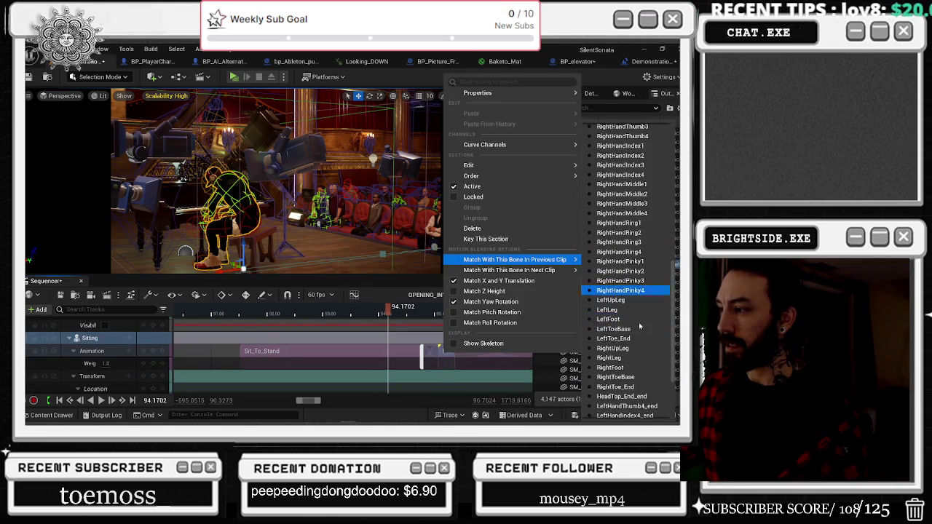
left_click(638, 321)
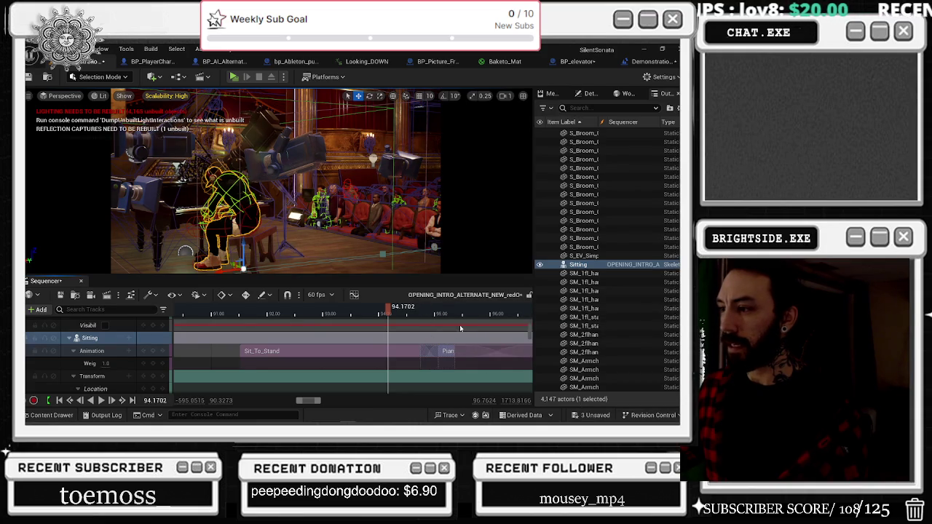
Reapply LeftFoot previous-clip matching on Piano_Playing_5 to lock in the blend.
right_click(441, 352)
mouse_move(554, 284)
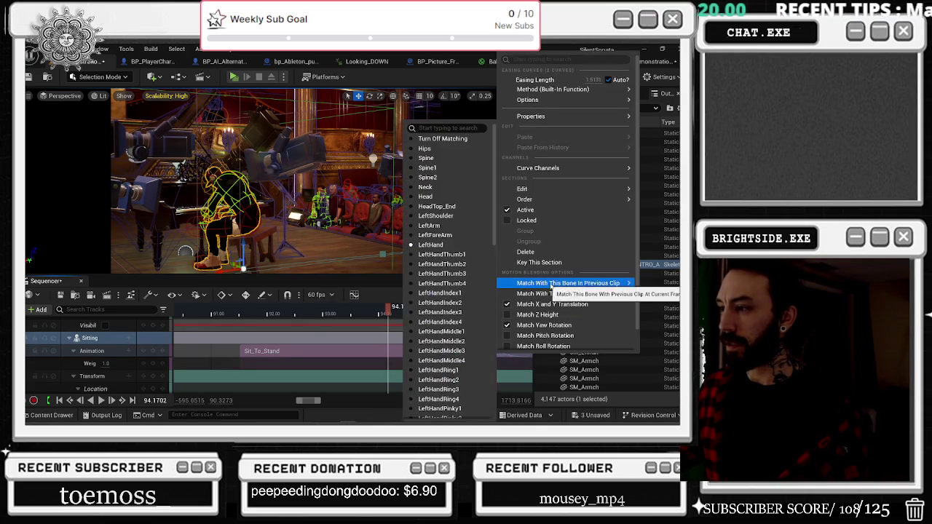
scroll(463, 309, "down", 5)
scroll(463, 308, "down", 5)
scroll(453, 346, "down", 4)
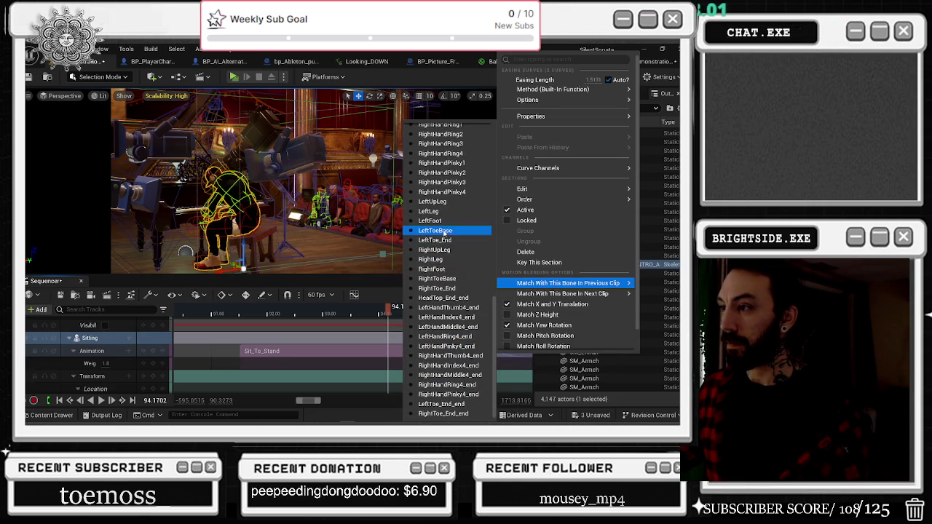
left_click(445, 220)
scroll(477, 357, "down", 6)
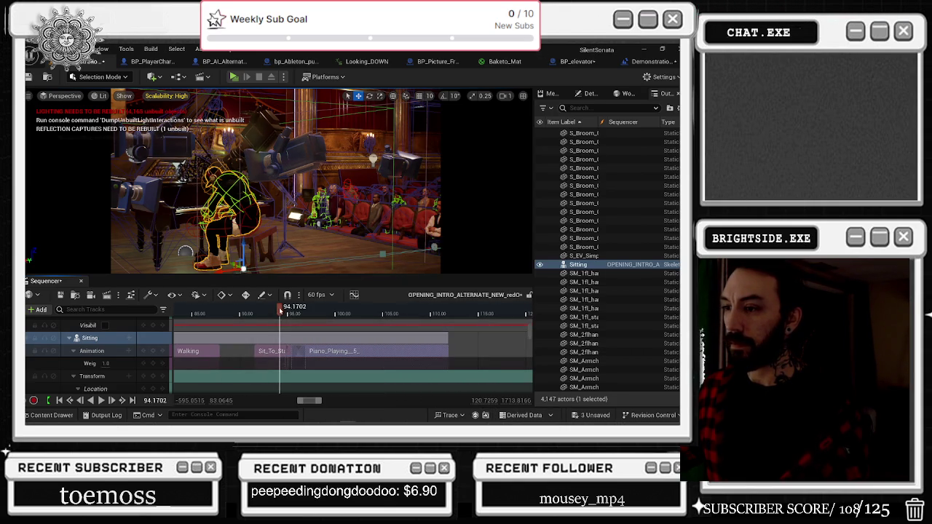
Preview the sit-down from about 91.9, rewind to just before 94, and select SM_bench_02.
left_click(247, 312)
key("space")
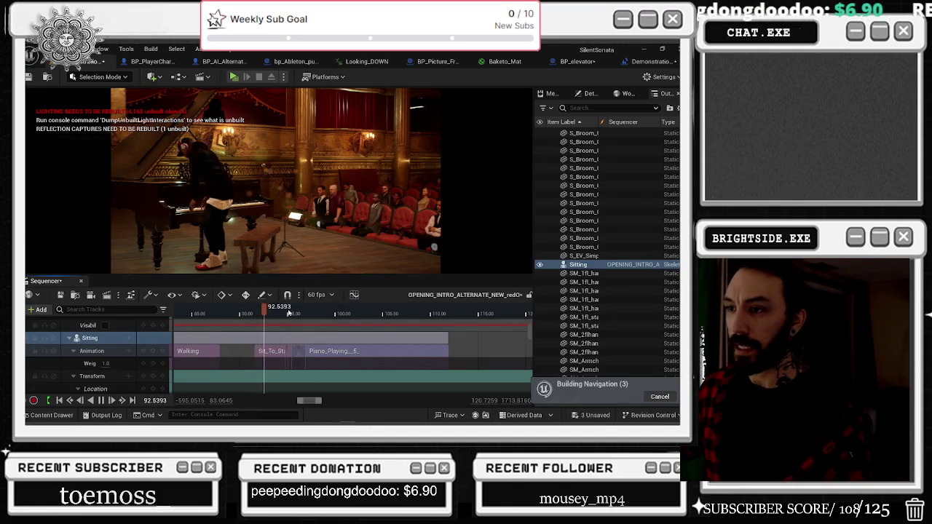
left_click(288, 313)
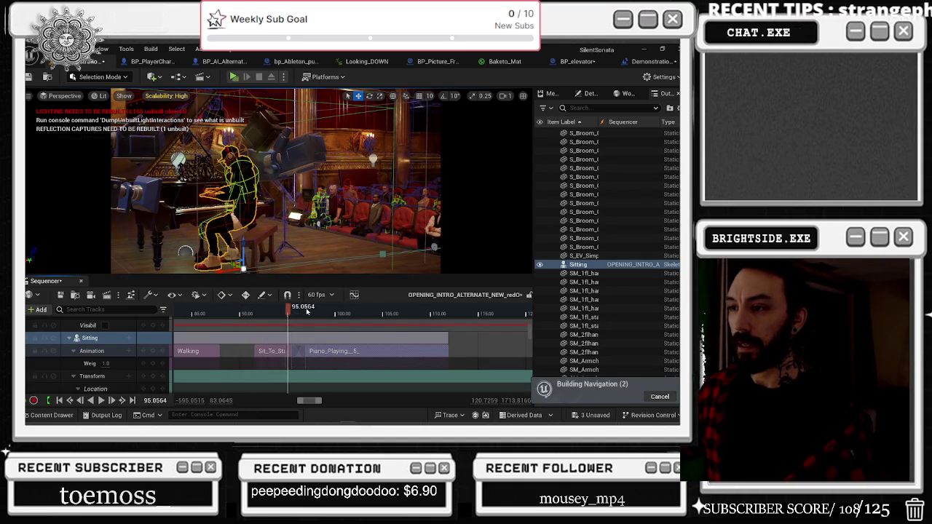
key("space")
mouse_move(293, 313)
left_mouse_down()
mouse_move(271, 313)
mouse_move(284, 318)
left_mouse_up()
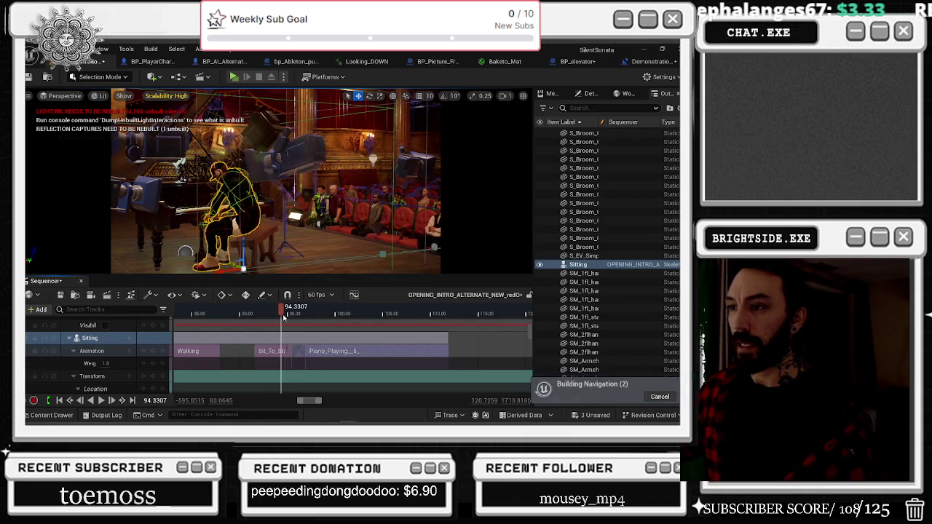
left_click(283, 375)
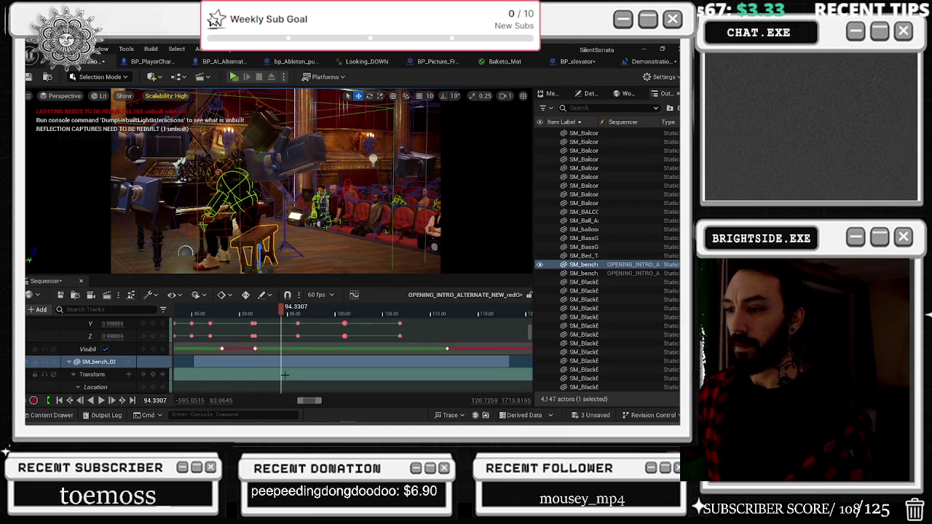
Marquee-select the bench's Scale keyframes and preview the playback.
scroll(286, 375, "down", 3)
scroll(287, 374, "up", 3)
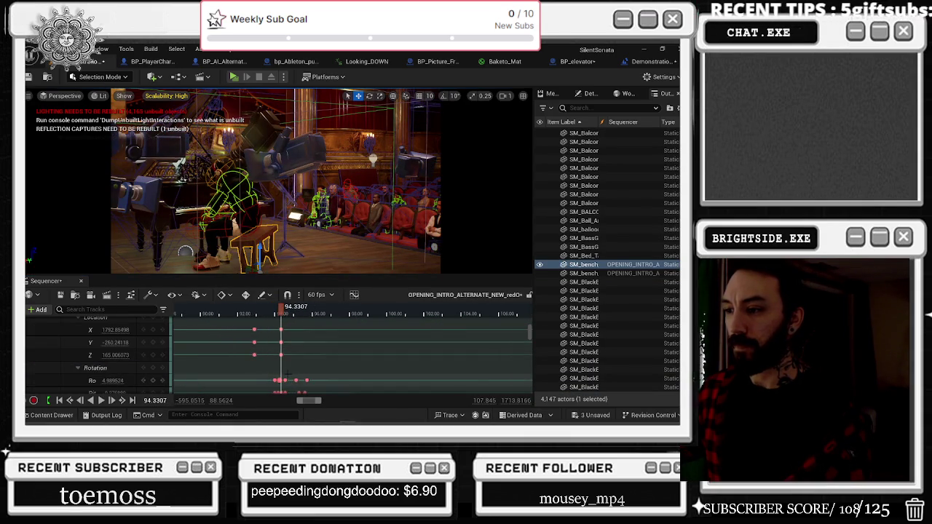
scroll(287, 373, "down", 2)
mouse_move(260, 321)
left_mouse_down()
mouse_move(341, 379)
mouse_move(342, 361)
left_mouse_up()
key("space")
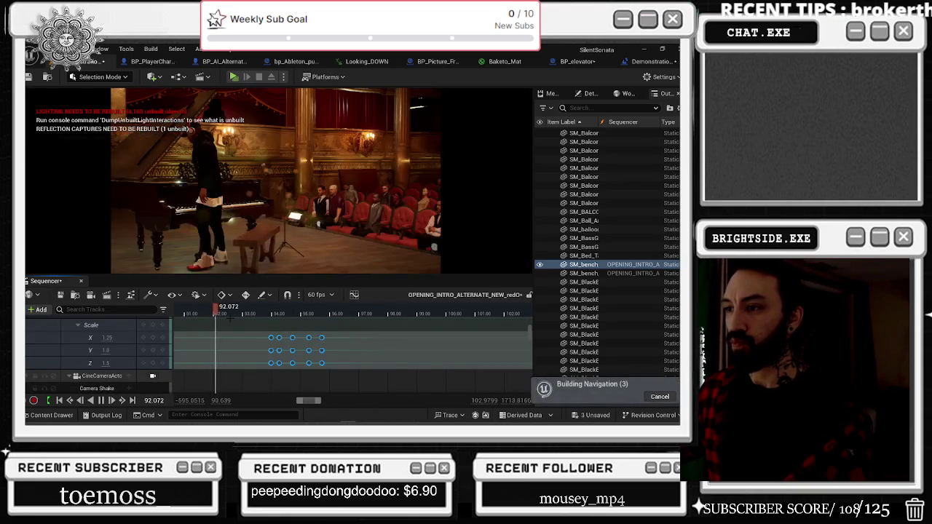
key("space")
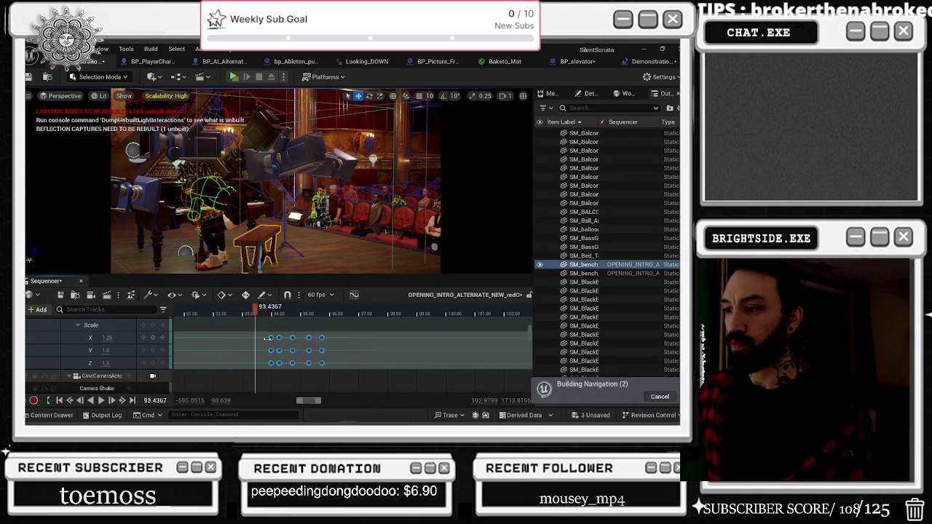
Shift the Scale keys a few frames earlier and replay, stopping at about 93.8.
left_click_drag(271, 338, 261, 338)
left_click(244, 312)
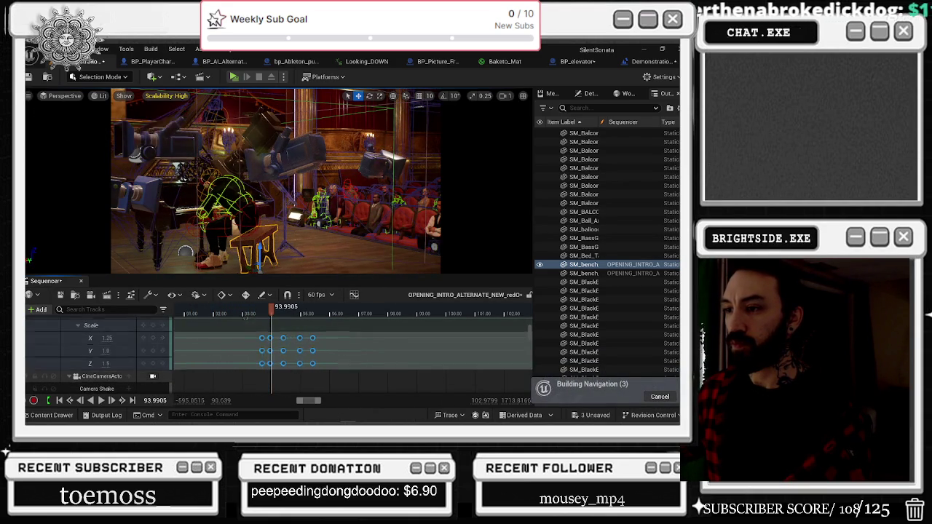
key("space")
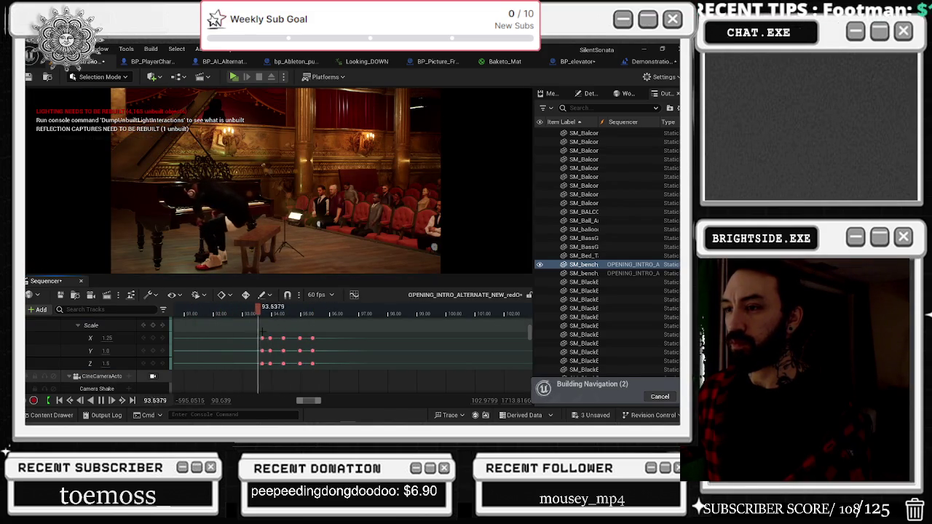
key("space")
scroll(142, 368, "down", 5)
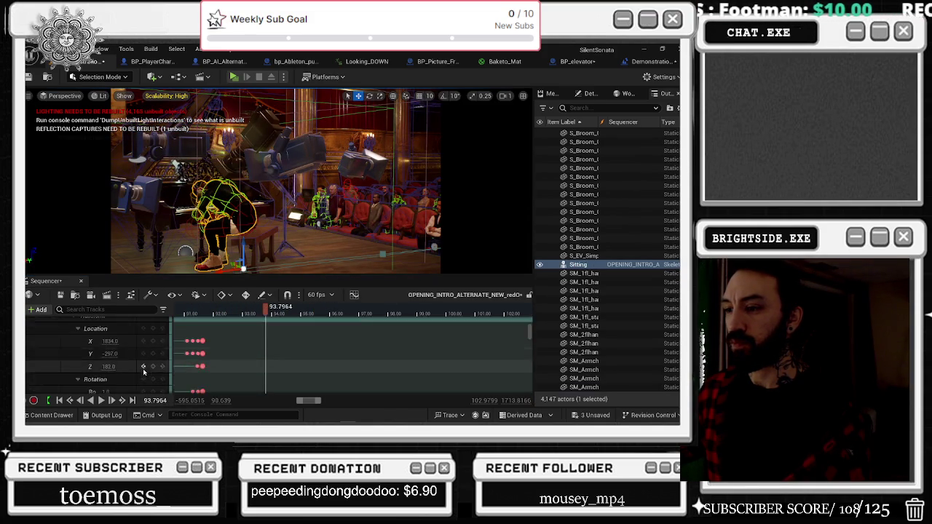
Select the Sitting pianist, try Scale Z 0.9175 at her 91.6 key, then undo it.
left_click(143, 368)
scroll(145, 372, "down", 2)
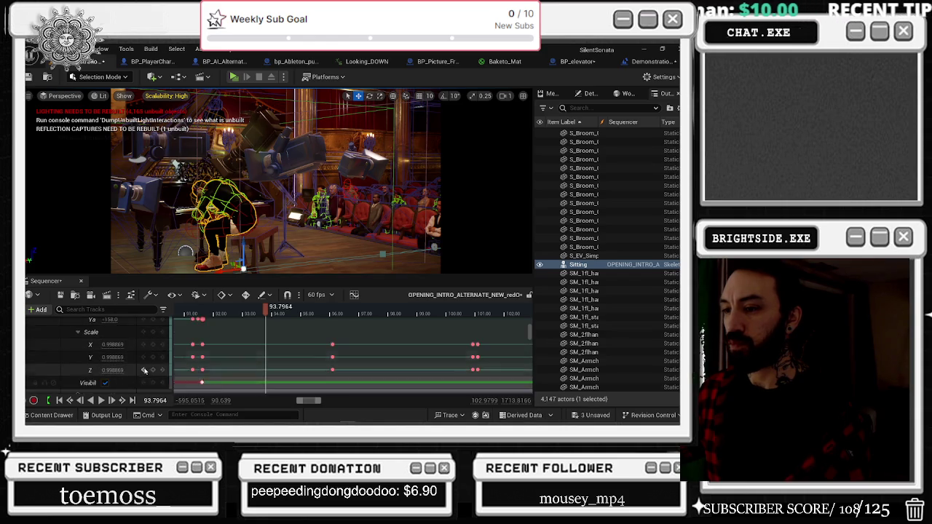
left_click(203, 355)
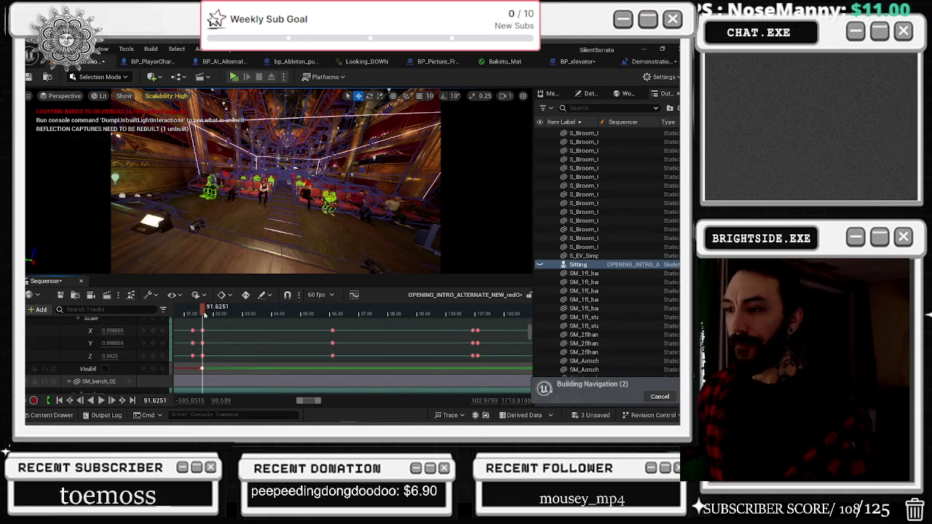
key("space")
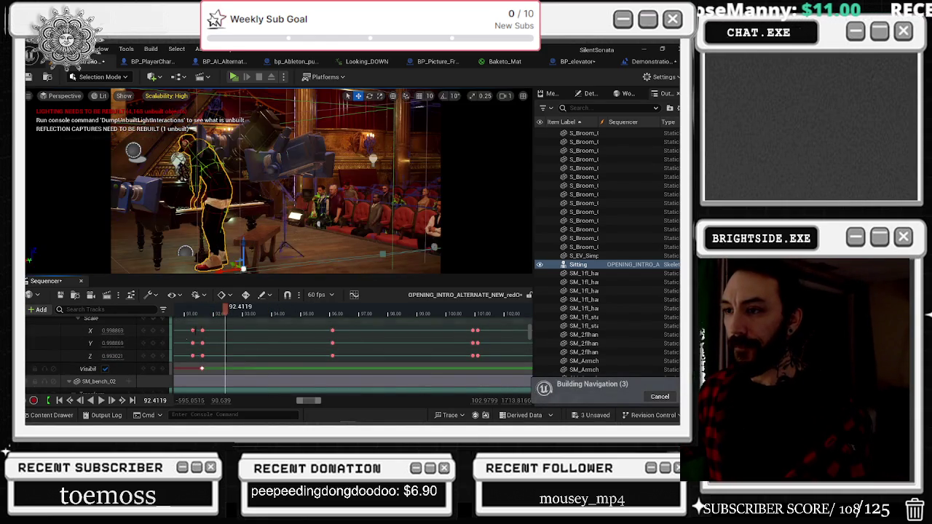
left_click_drag(111, 356, 90, 356)
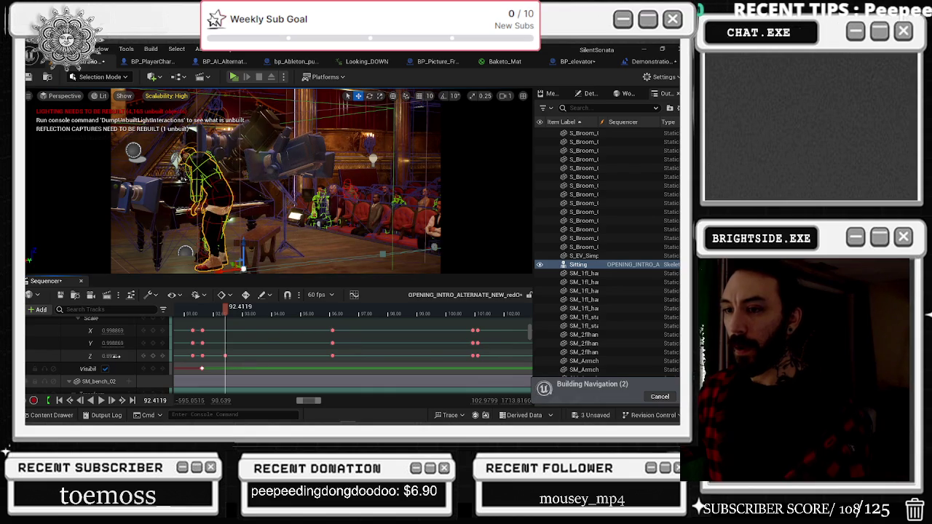
key("ctrl+z")
scroll(134, 363, "up", 3)
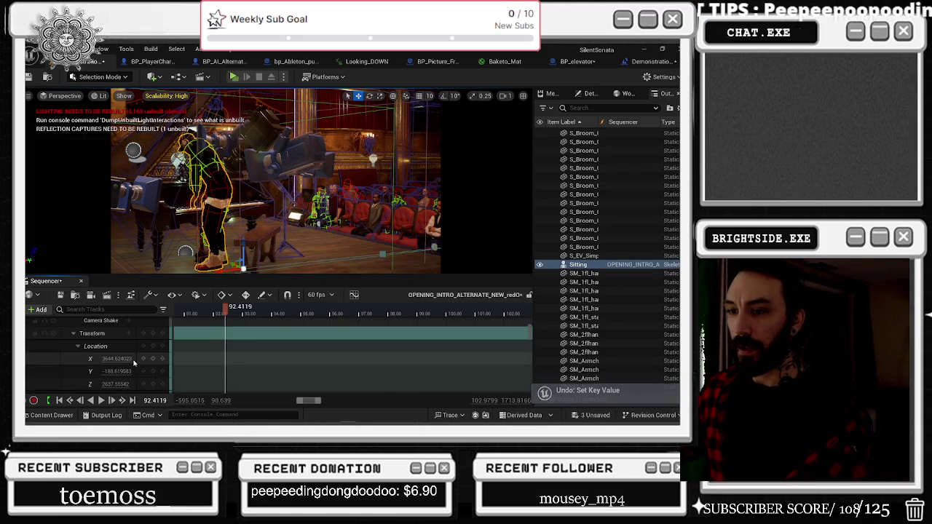
scroll(134, 363, "up", 2)
key("ctrl+z")
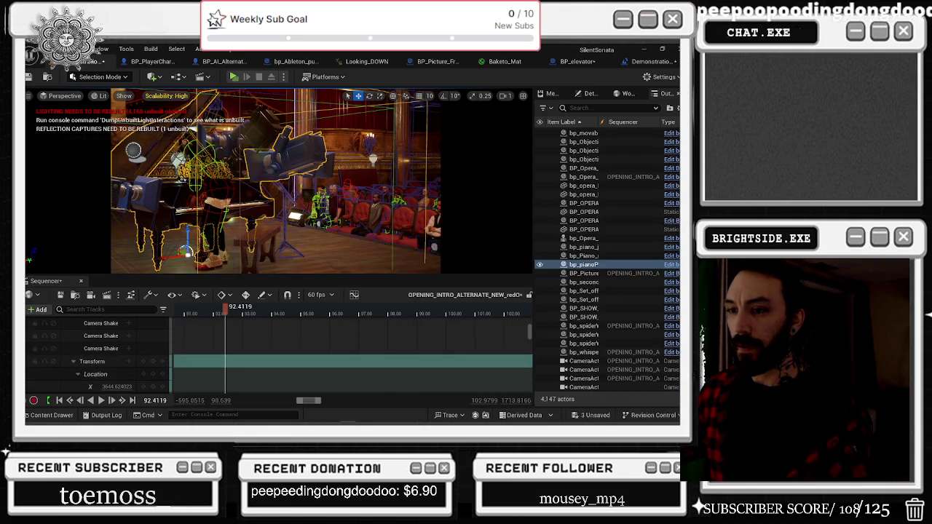
key("ctrl+z")
scroll(127, 351, "down", 2)
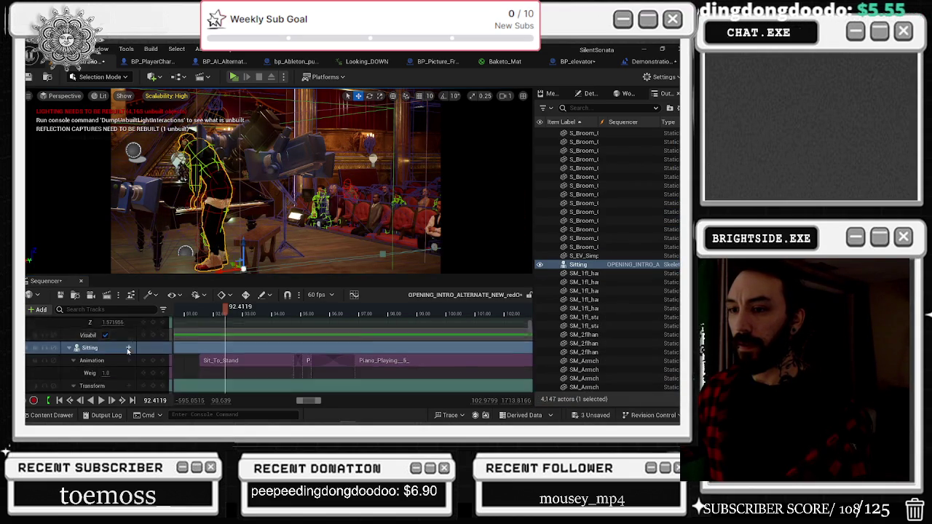
scroll(127, 352, "down", 1)
Key Location Z at 174, raise it to 175 at 93.904, and replay back to 91.48.
double_click(109, 325)
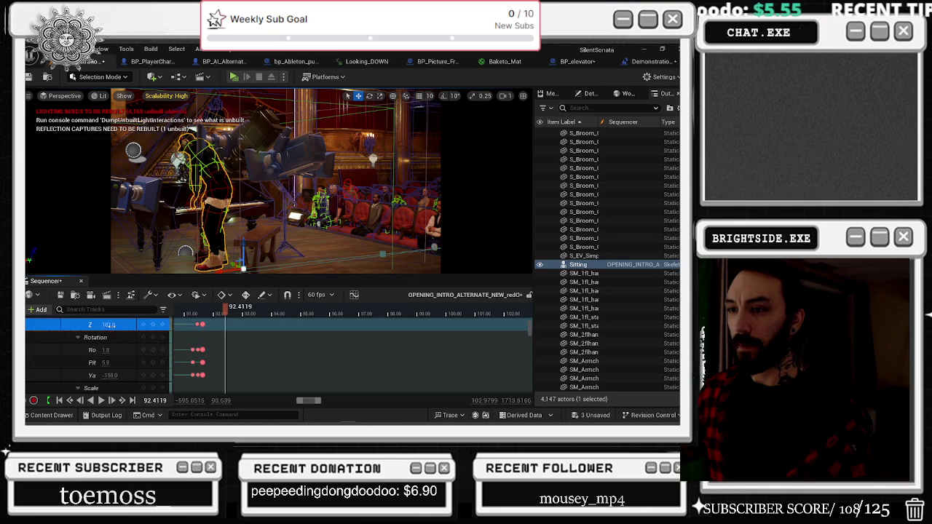
key("Return")
key("space")
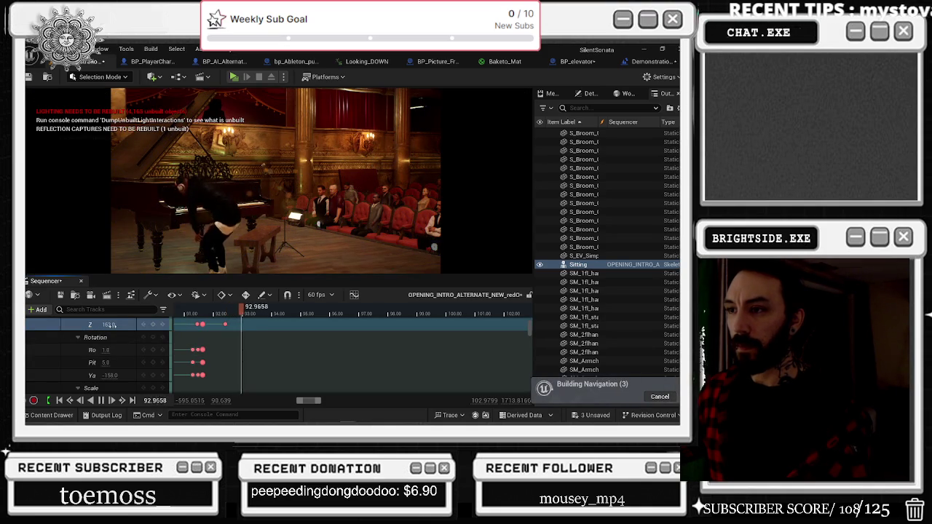
key("space")
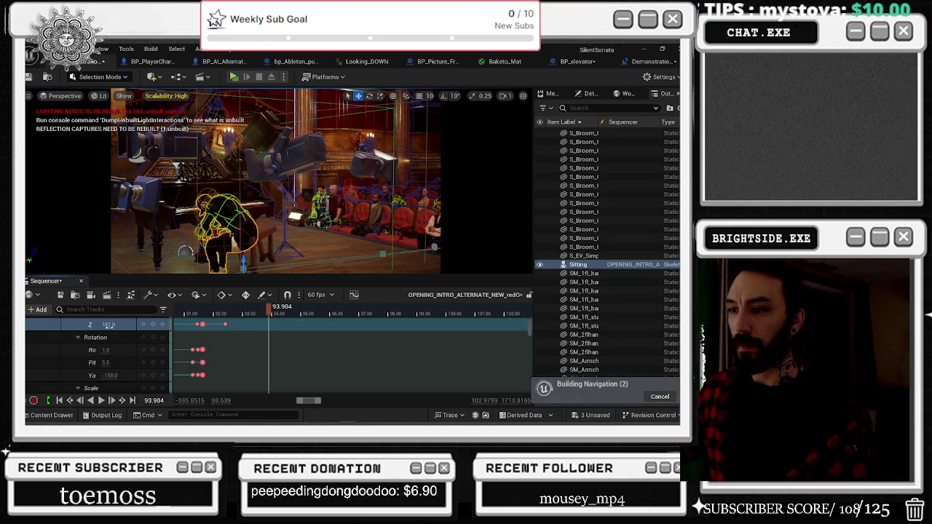
left_click_drag(109, 326, 122, 325)
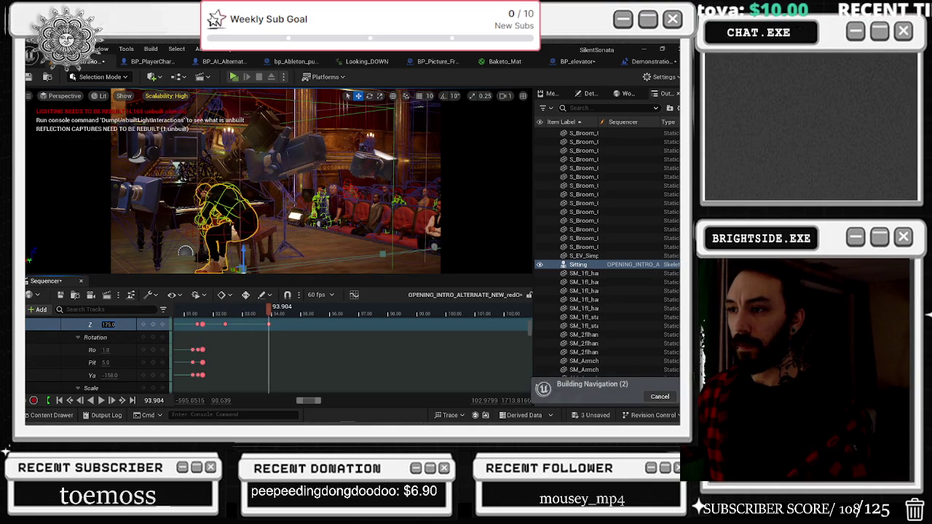
left_click_drag(270, 314, 207, 313)
key("space")
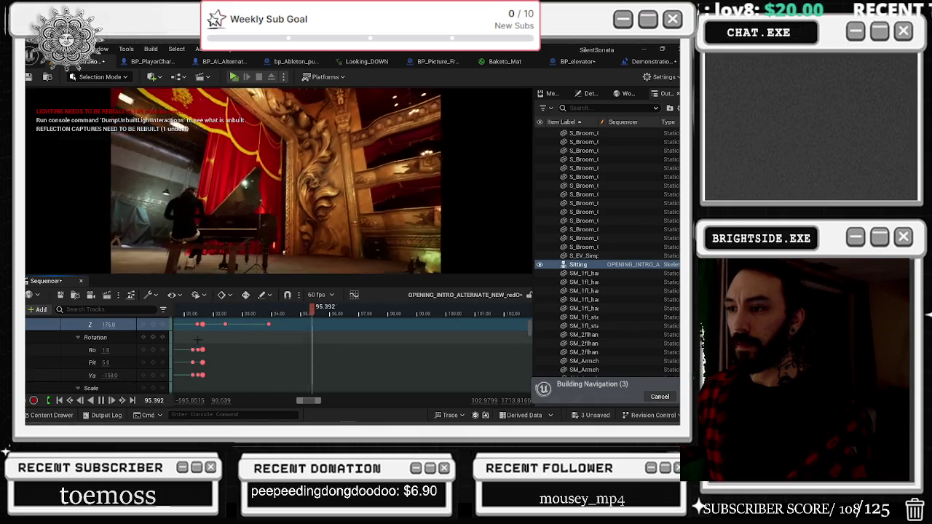
left_click(200, 313)
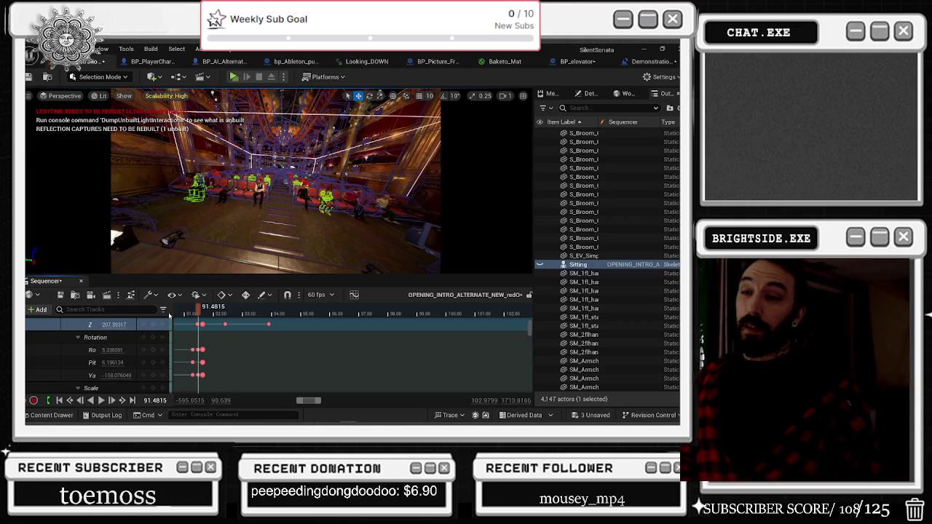
Review the sit-down playback, then duplicate the Sitting actor with Ctrl+D to create Sitting5.
key("space")
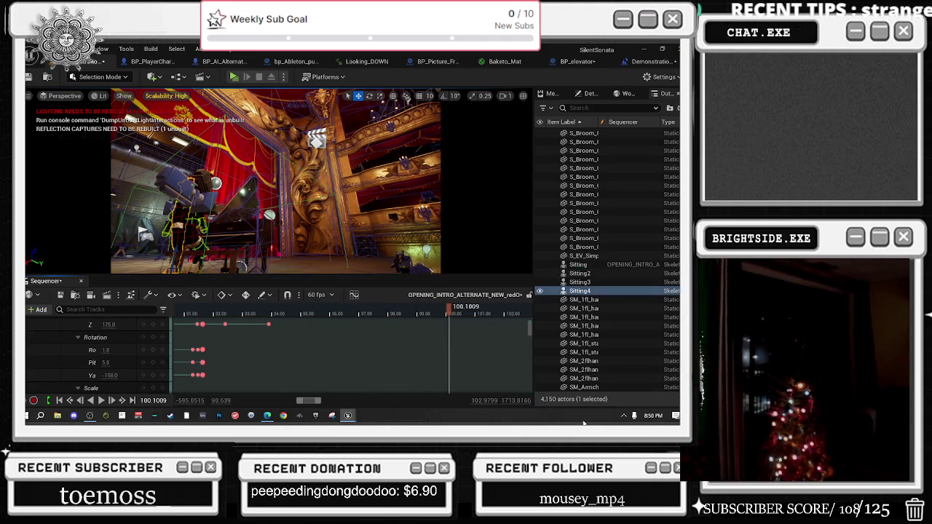
mouse_move(584, 423)
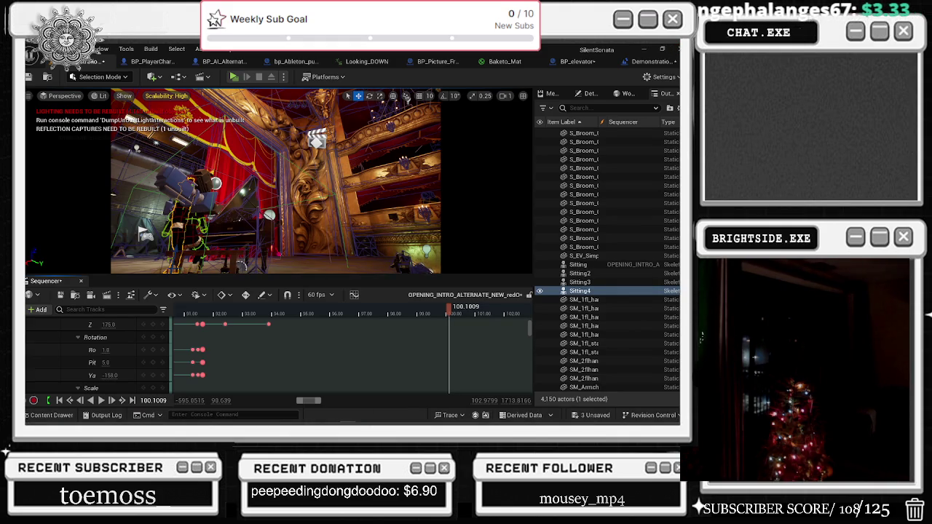
key("ctrl+d")
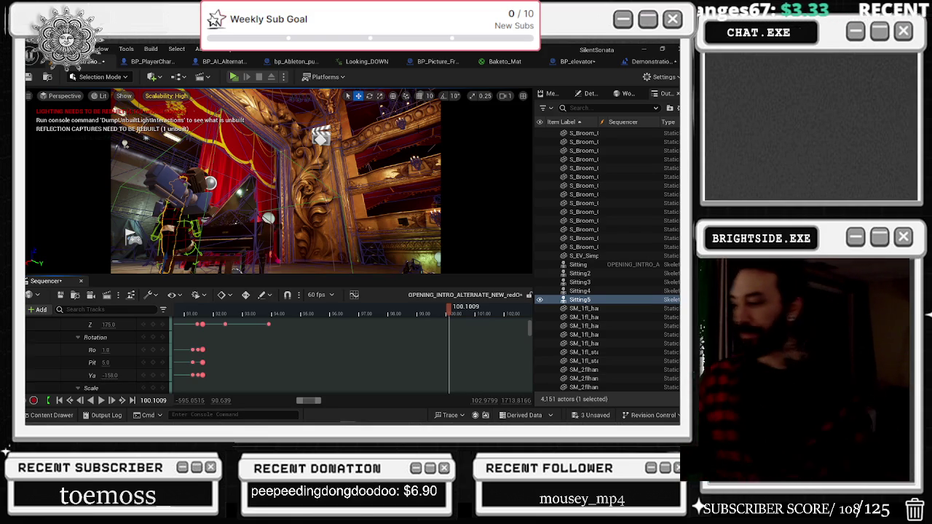
left_click_drag(448, 313, 379, 314)
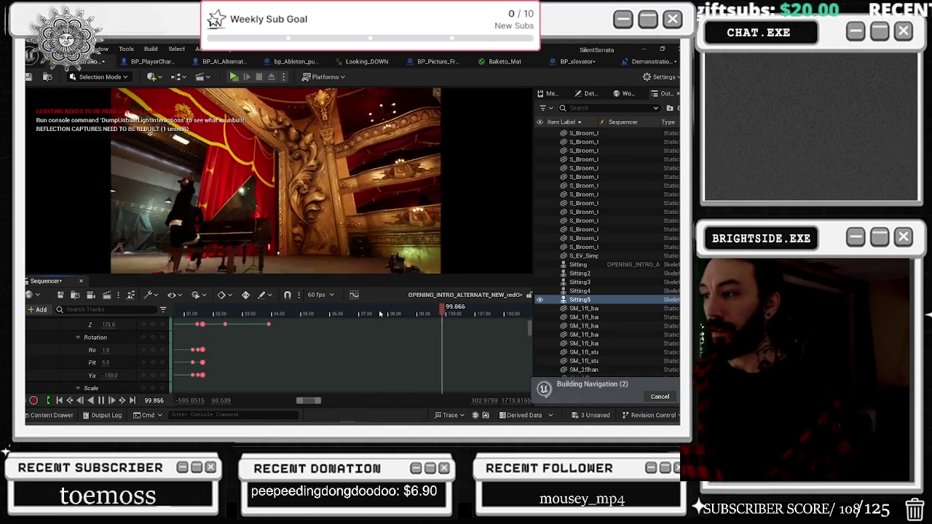
left_click(238, 313)
mouse_move(237, 313)
left_mouse_down()
mouse_move(219, 313)
mouse_move(255, 313)
mouse_move(244, 313)
left_mouse_up()
scroll(216, 325, "down", 5)
left_click(175, 313)
left_click_drag(162, 315, 162, 316)
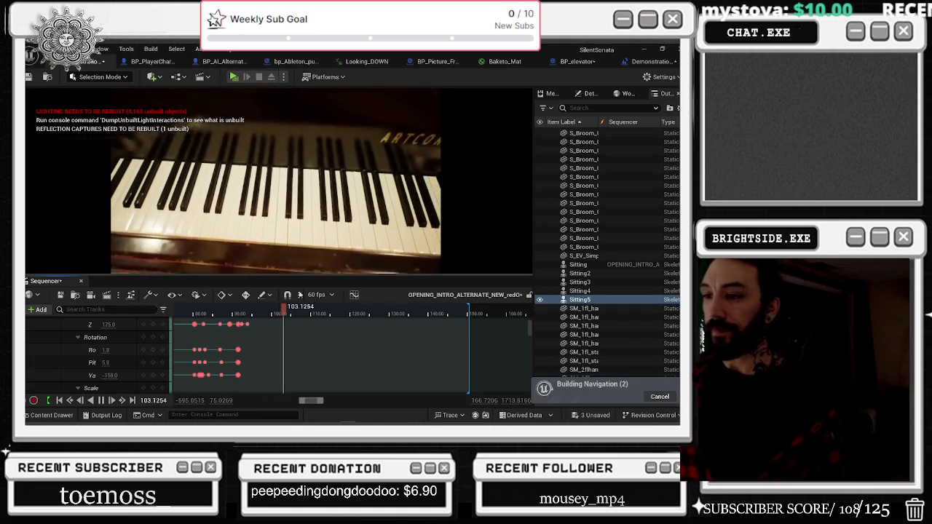
scroll(278, 314, "down", 5)
left_click(239, 314)
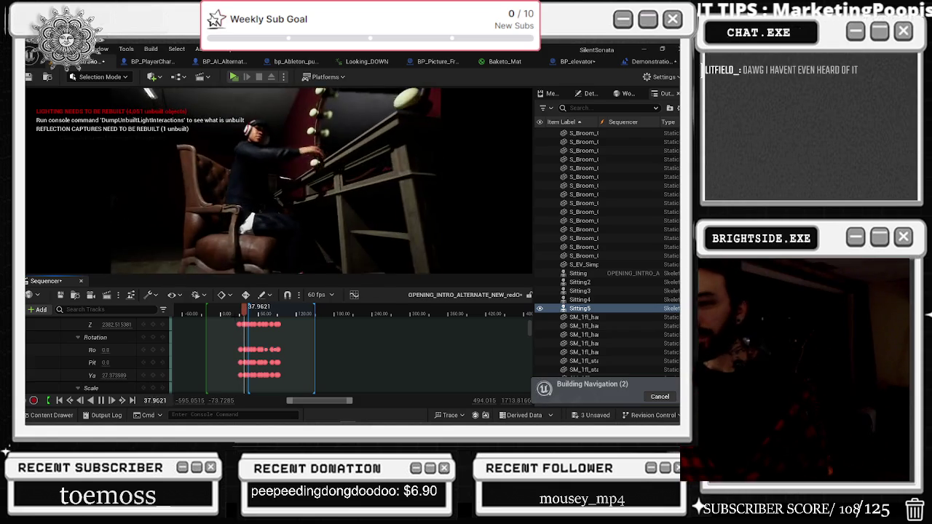
key("alt+Tab")
key("Tab")
key("Tab")
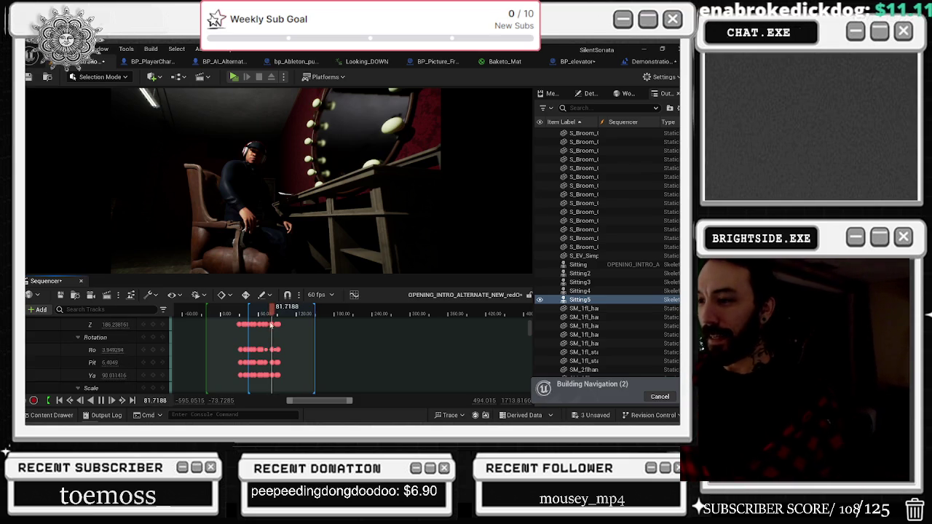
mouse_move(268, 315)
left_mouse_down()
mouse_move(287, 313)
mouse_move(259, 313)
left_mouse_up()
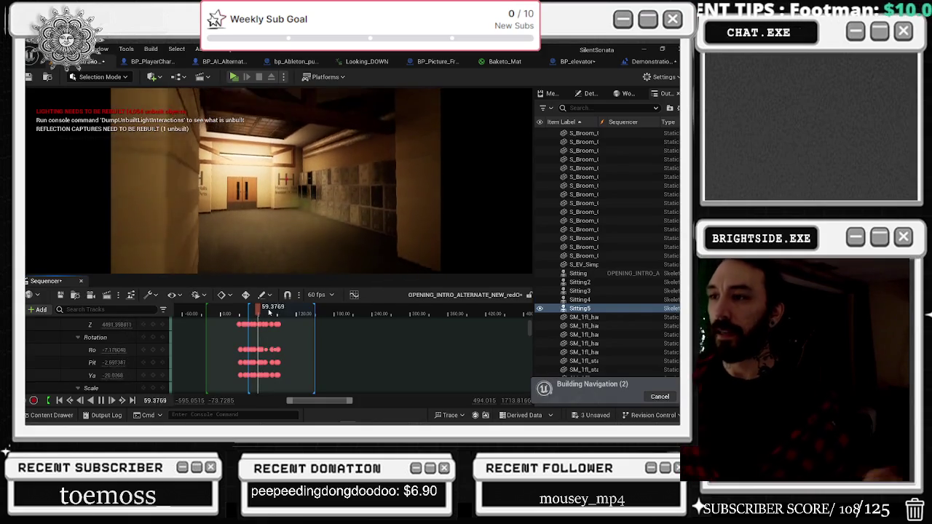